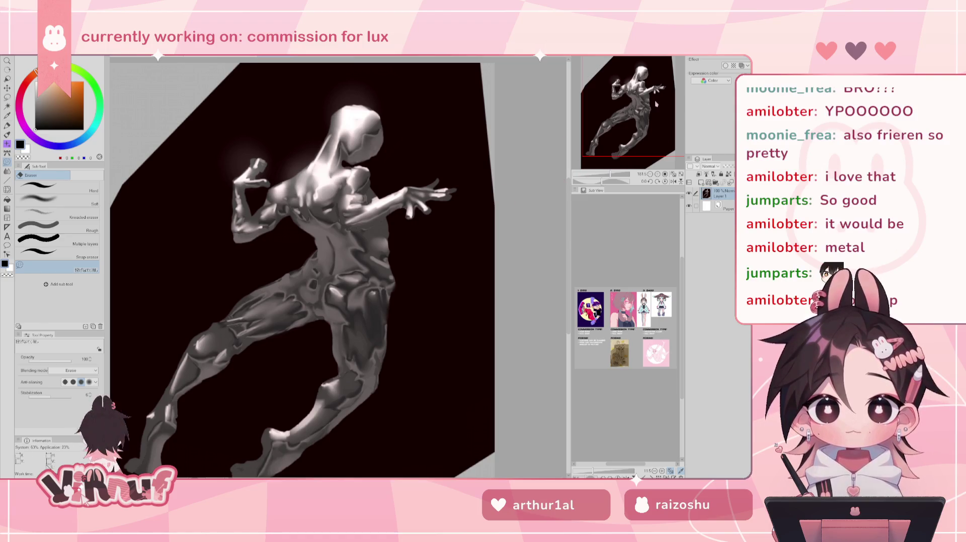
Pan and zoom over the metallic figure to inspect its shoulders, arms and legs.
left_click_drag(649, 106, 646, 114)
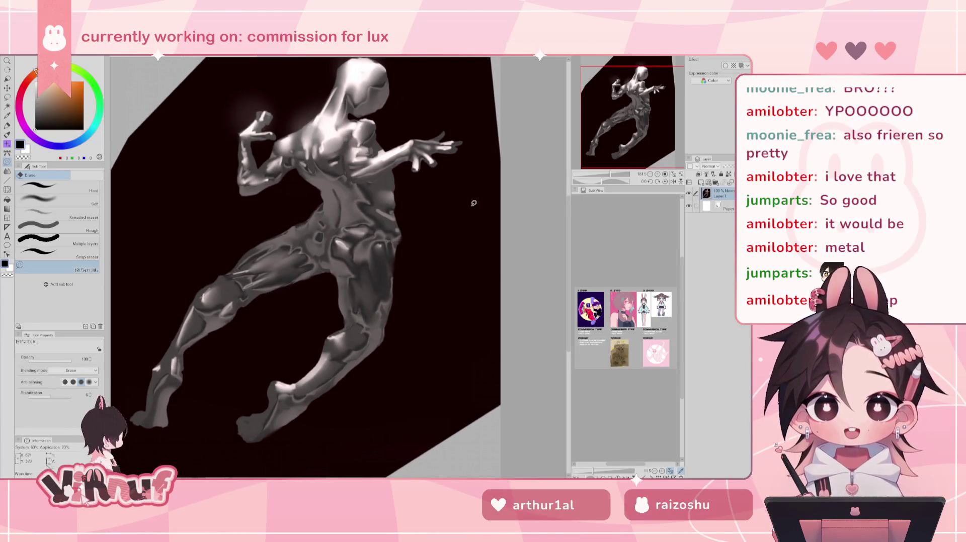
scroll(646, 113, "up", 4)
mouse_move(613, 121)
left_mouse_down()
mouse_move(635, 101)
mouse_move(607, 142)
left_mouse_up()
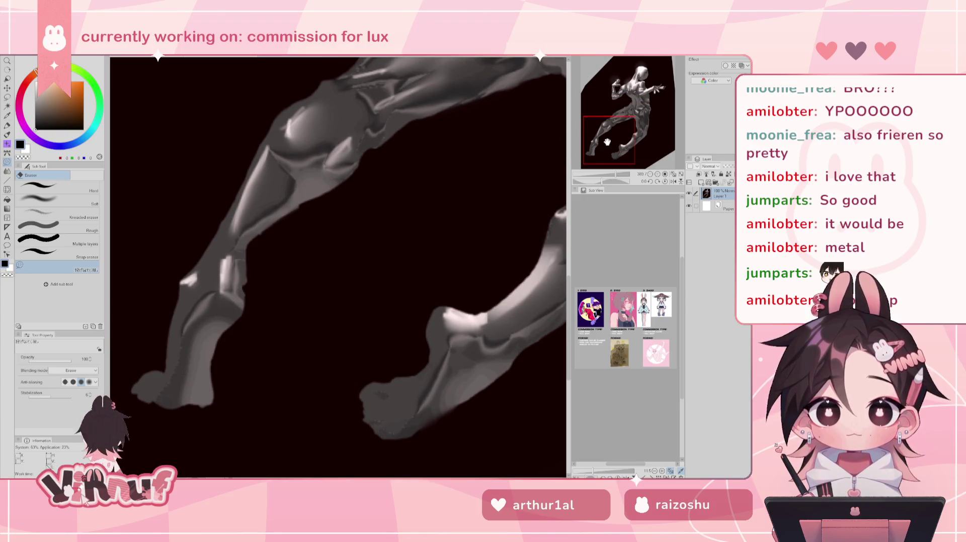
mouse_move(607, 141)
left_mouse_down()
mouse_move(634, 90)
mouse_move(652, 96)
left_mouse_up()
scroll(639, 90, "down", 2)
scroll(641, 90, "down", 2)
scroll(645, 90, "down", 1)
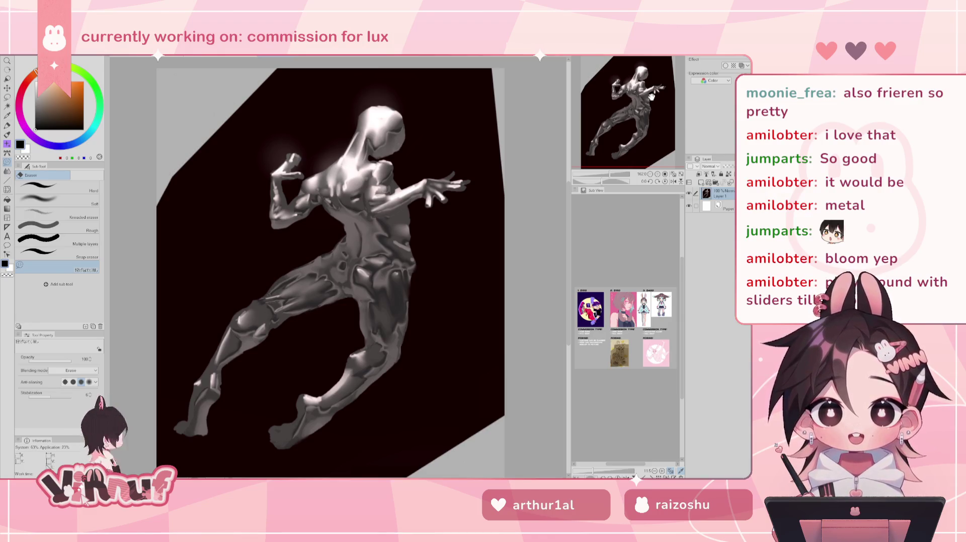
left_click_drag(647, 101, 648, 104)
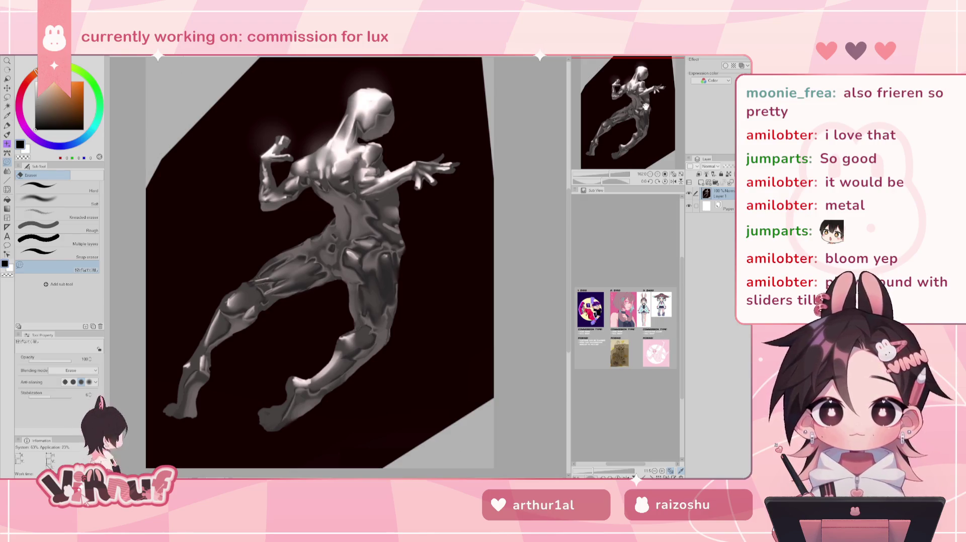
scroll(312, 188, "up", 1)
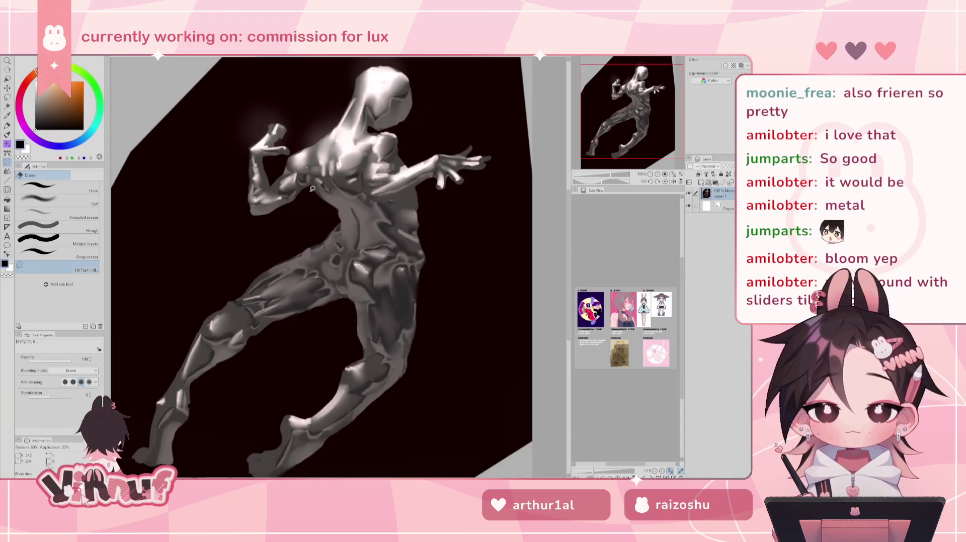
scroll(312, 189, "up", 1)
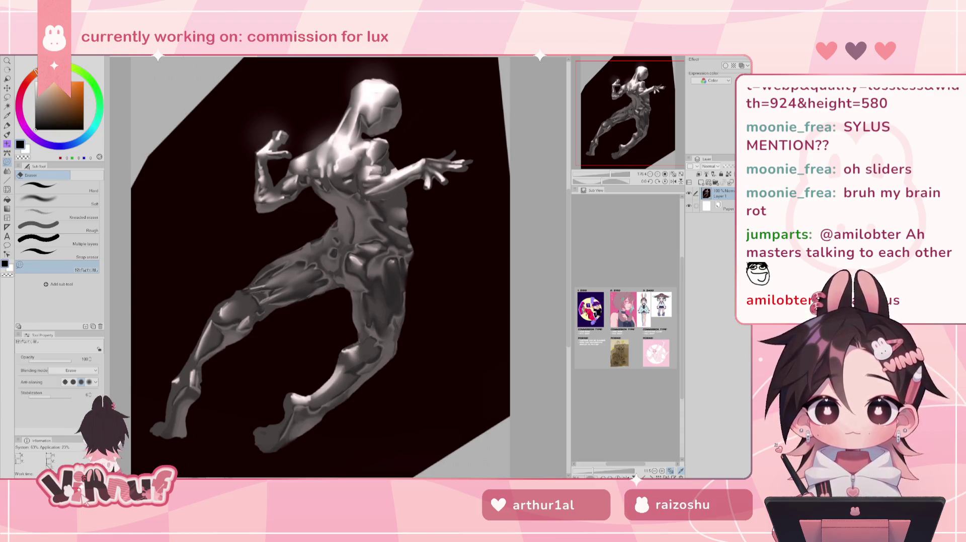
Switch to the two-elves drawing and pan to centre the white-haired elf.
key("ctrl+Tab")
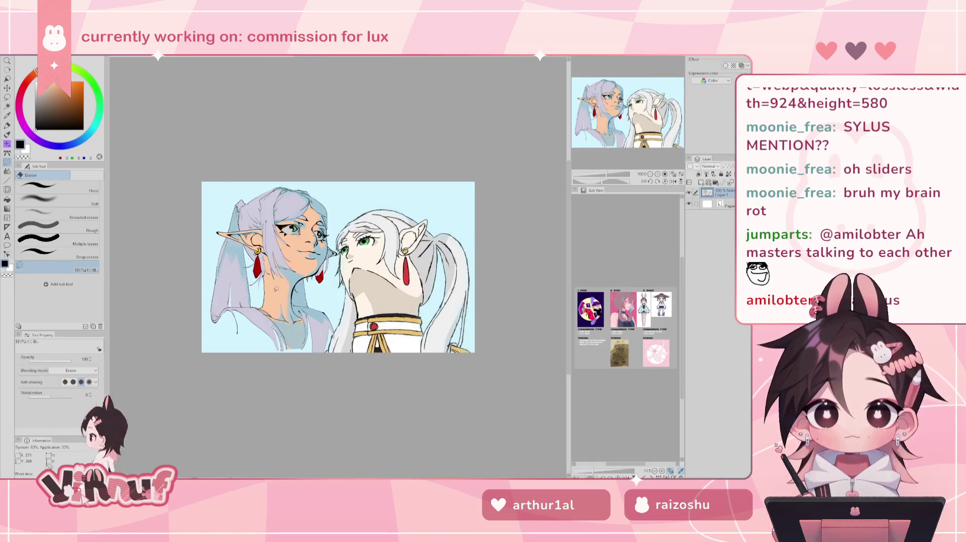
scroll(406, 282, "up", 1)
scroll(406, 281, "up", 3)
scroll(406, 282, "up", 2)
scroll(406, 282, "down", 1)
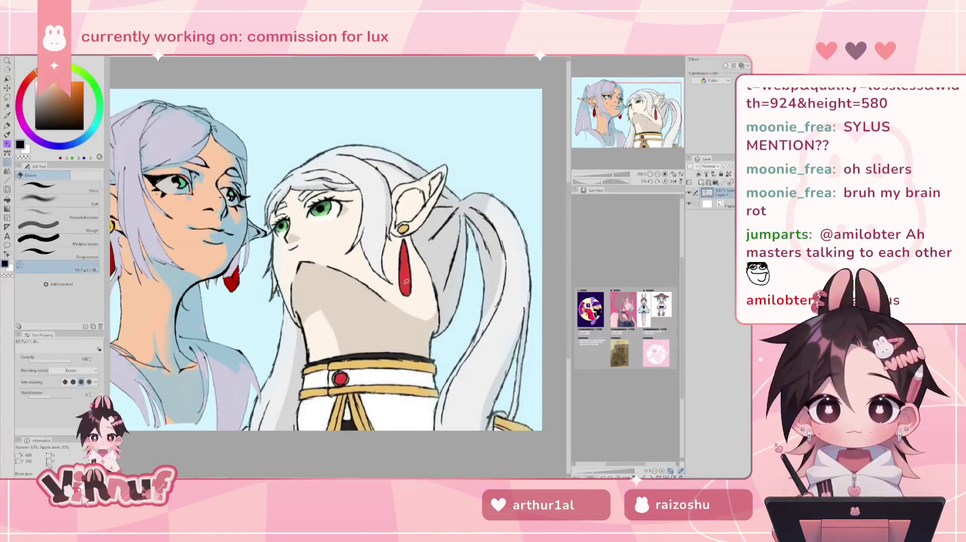
scroll(406, 282, "down", 2)
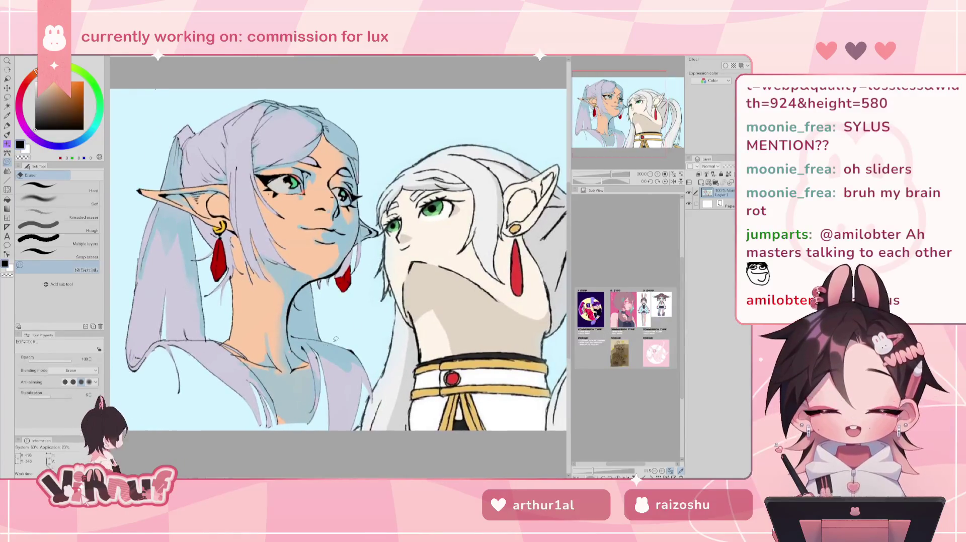
scroll(345, 332, "up", 1)
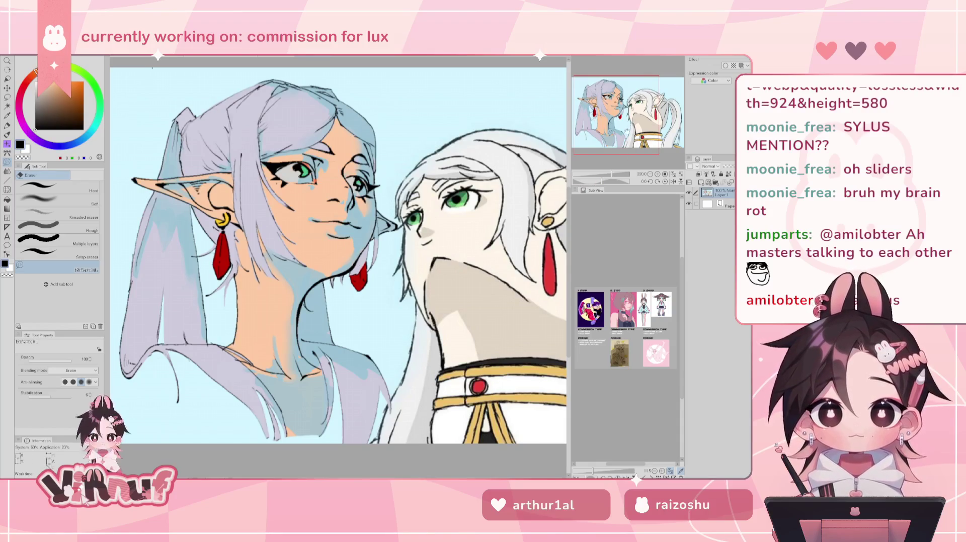
left_click_drag(339, 251, 357, 224)
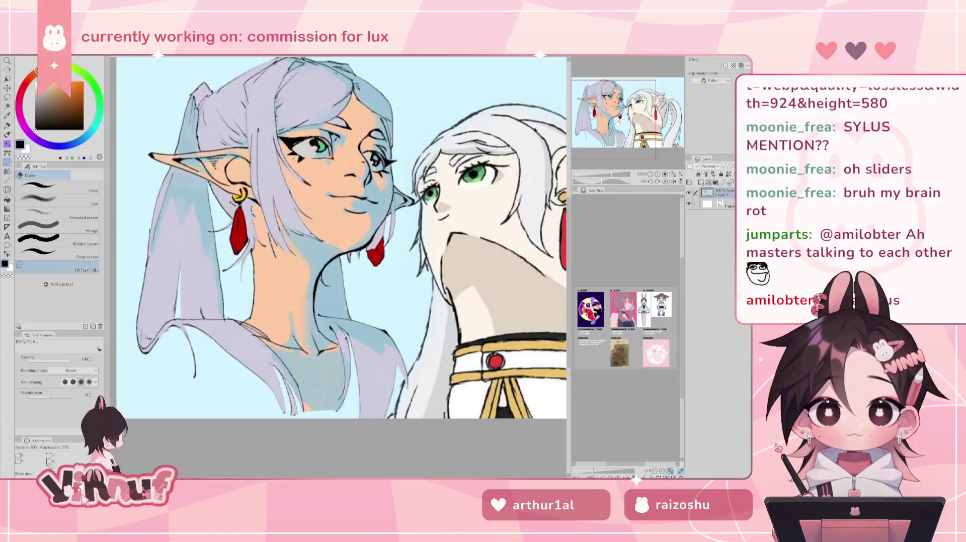
left_click_drag(340, 237, 247, 214)
left_click_drag(337, 226, 200, 222)
Zoom in, frame both elves together, then bring up the white-haired elf portrait.
scroll(252, 297, "up", 2)
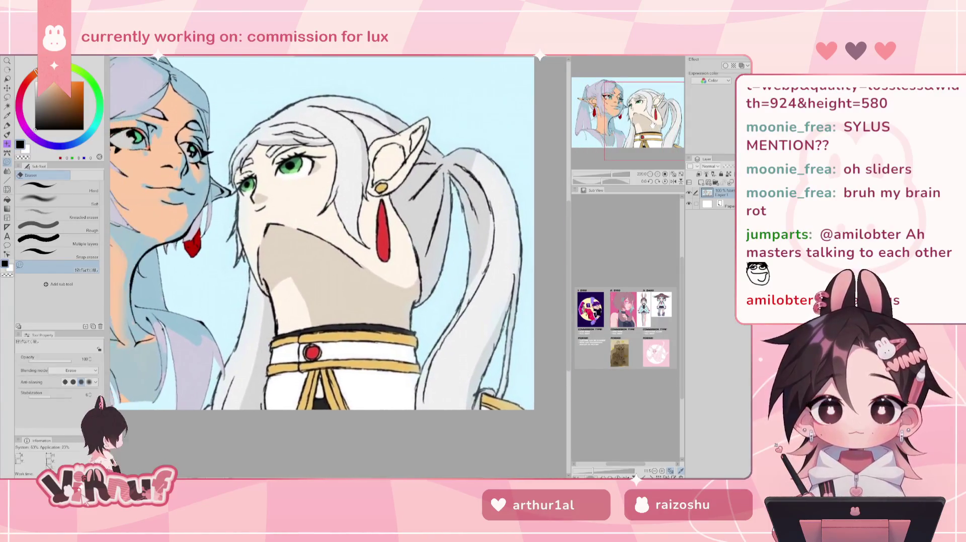
scroll(252, 298, "up", 2)
scroll(252, 297, "up", 1)
scroll(251, 297, "up", 1)
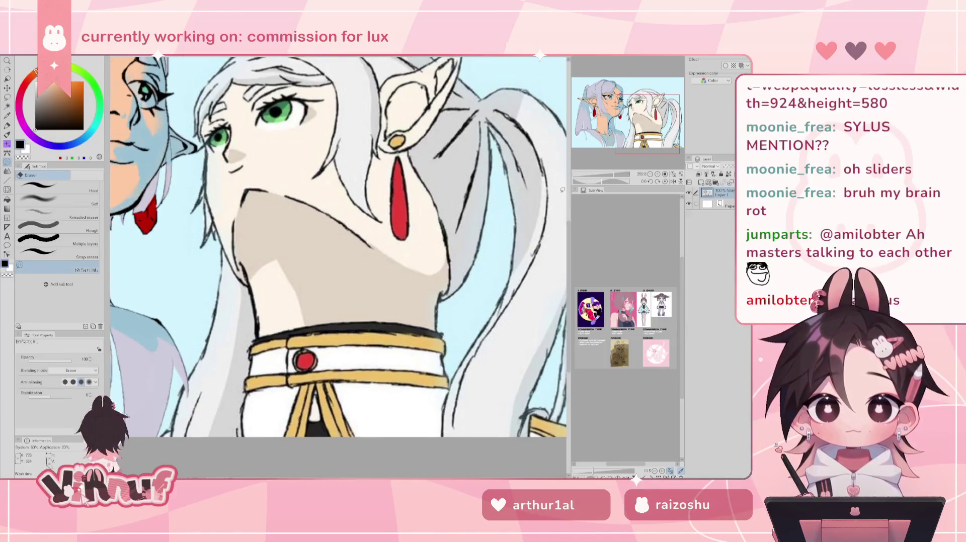
mouse_move(251, 296)
left_mouse_down()
mouse_move(342, 300)
mouse_move(554, 332)
left_mouse_up()
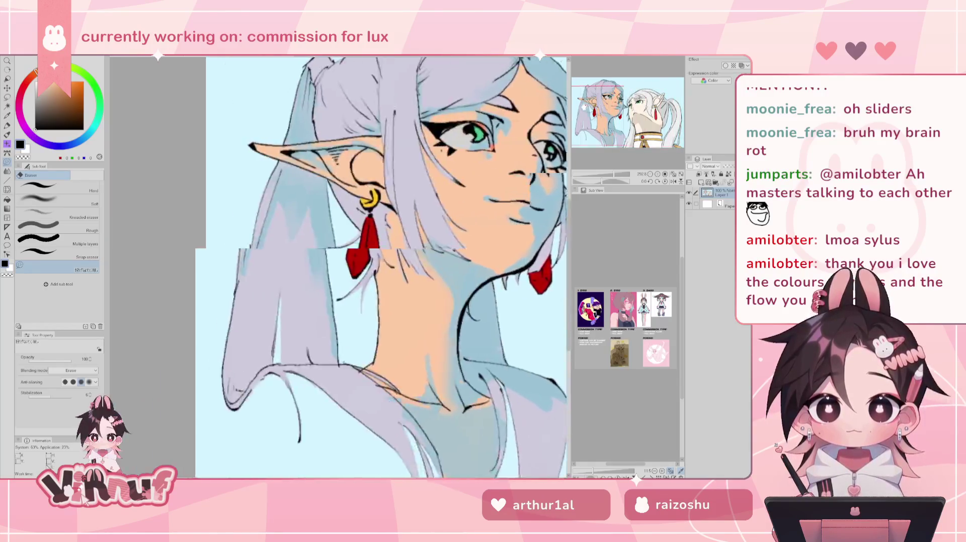
left_click_drag(352, 301, 203, 299)
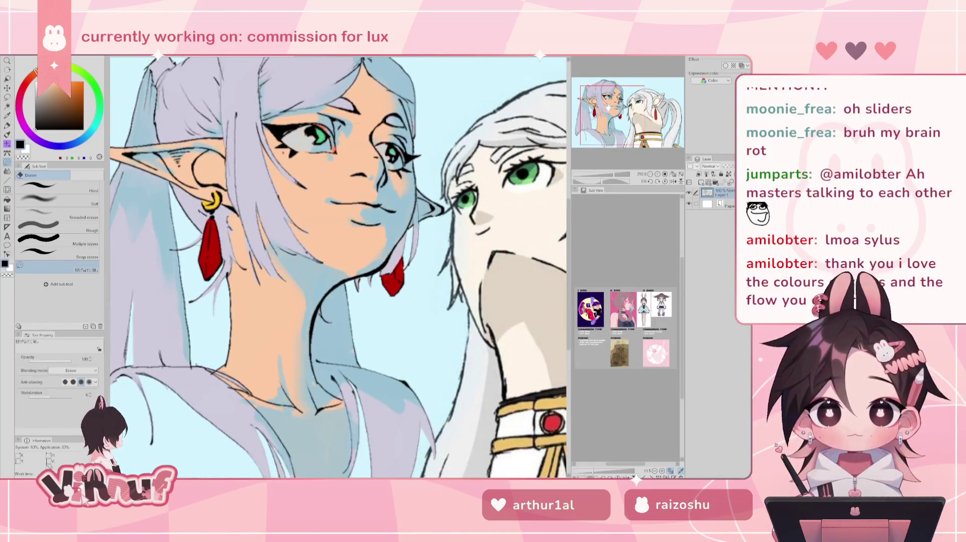
scroll(370, 227, "down", 3)
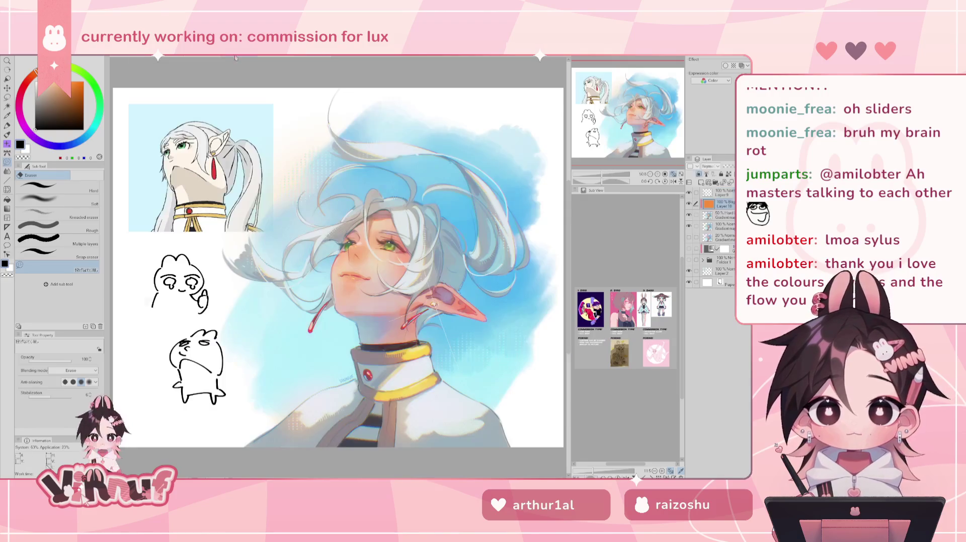
left_click(254, 60)
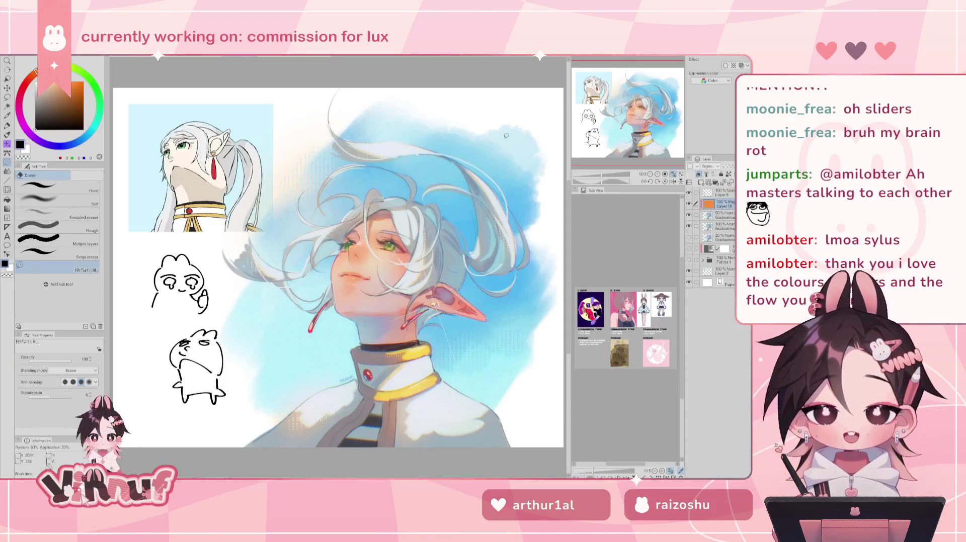
Zoom and pan to see the whole white-haired elf portrait, then return to the two-elves drawing.
scroll(468, 256, "up", 1)
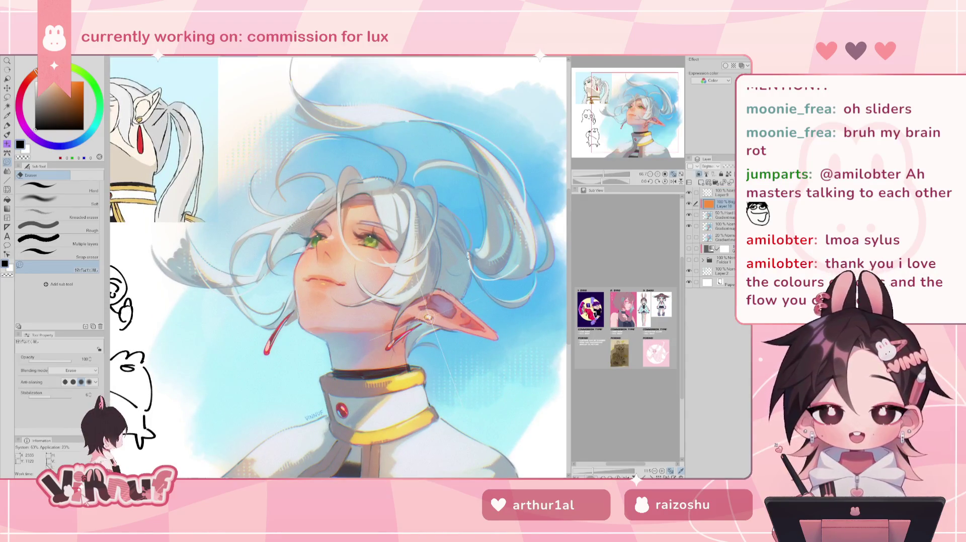
scroll(363, 285, "down", 1)
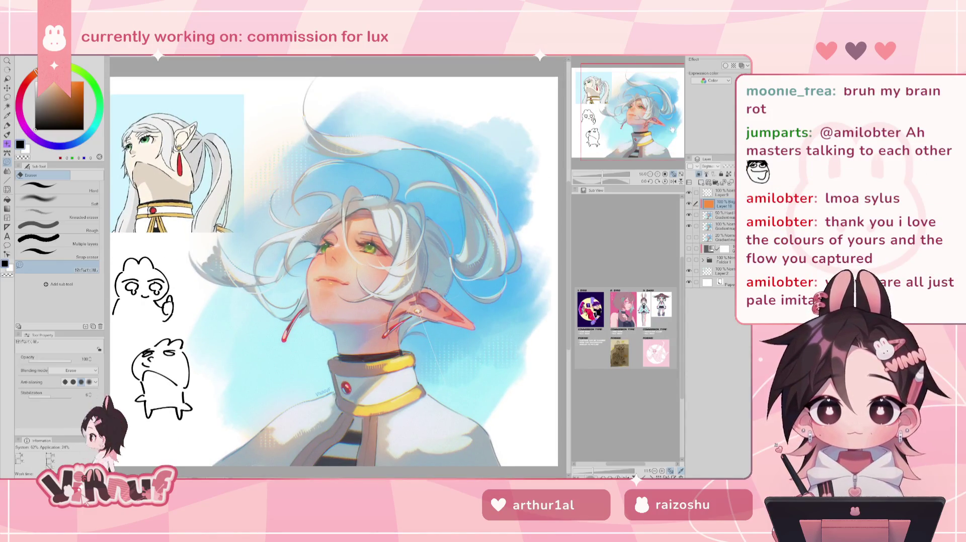
left_click_drag(622, 113, 621, 118)
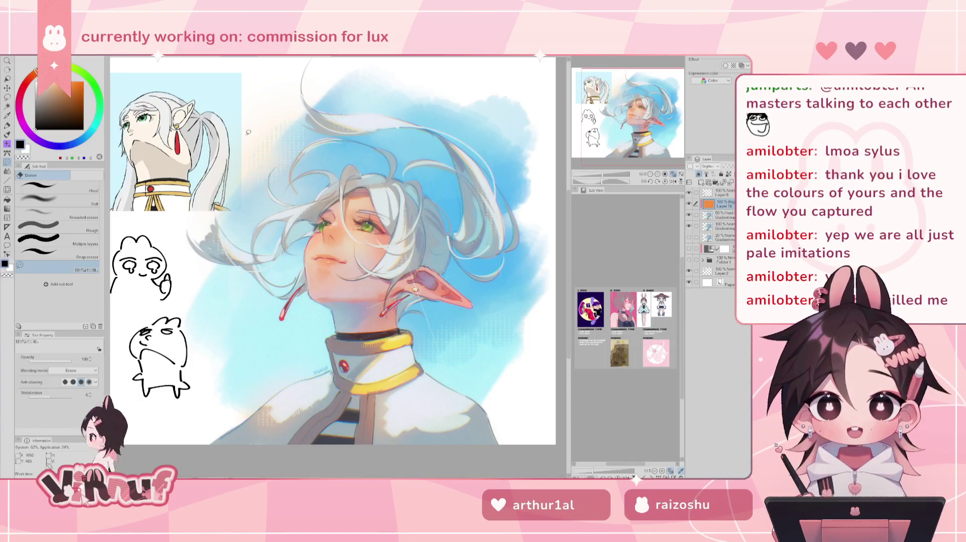
key("ctrl+Tab")
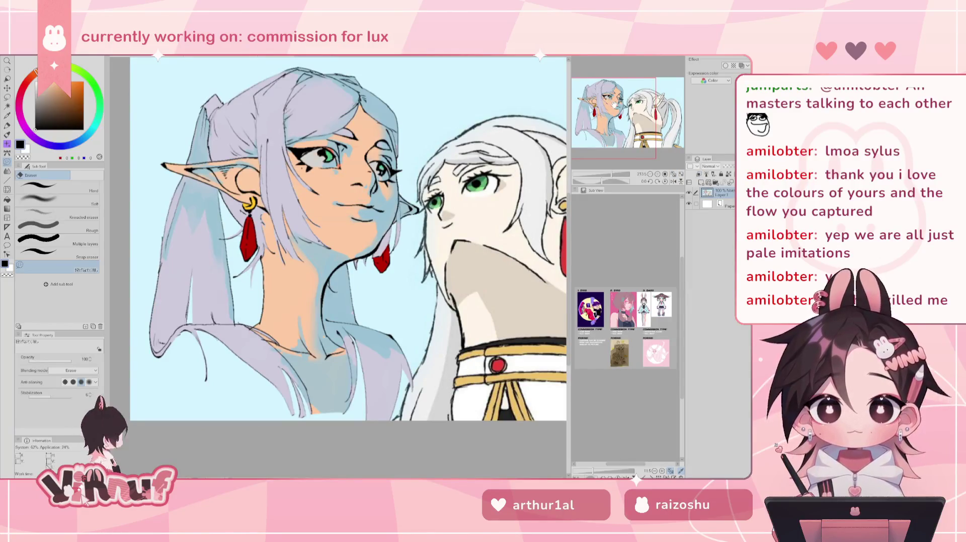
Zoom out and pan across the two elves, then close Illustration2 without saving.
left_click_drag(626, 107, 623, 113)
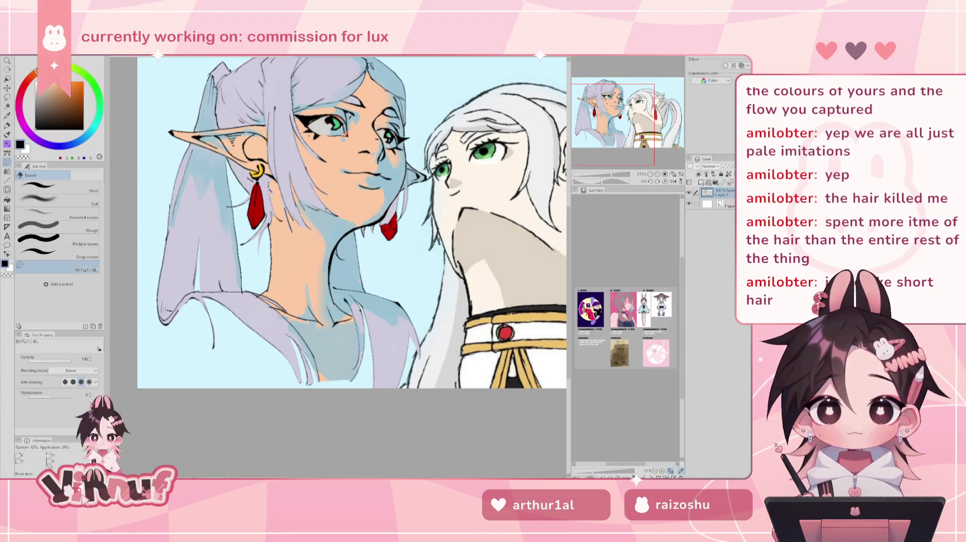
key("ctrl+minus")
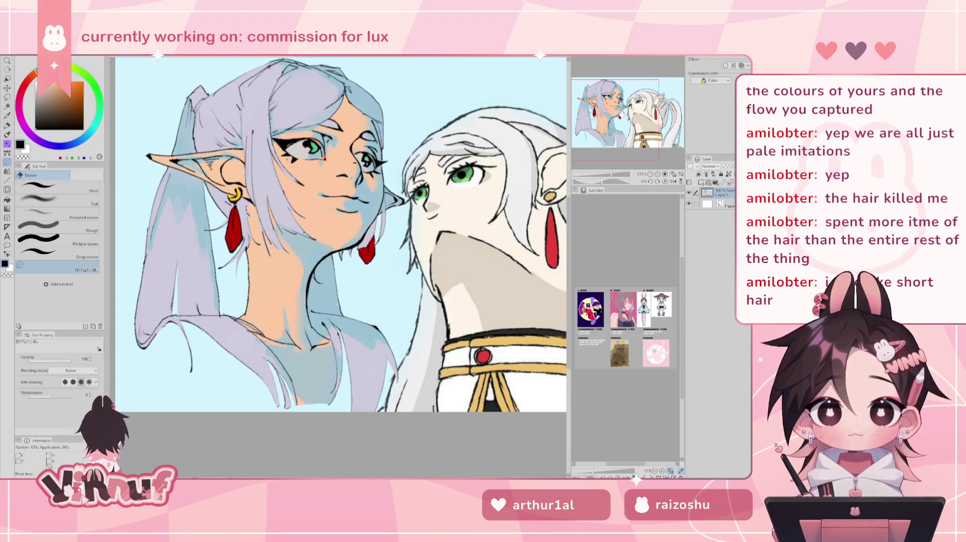
left_click_drag(342, 236, 312, 257)
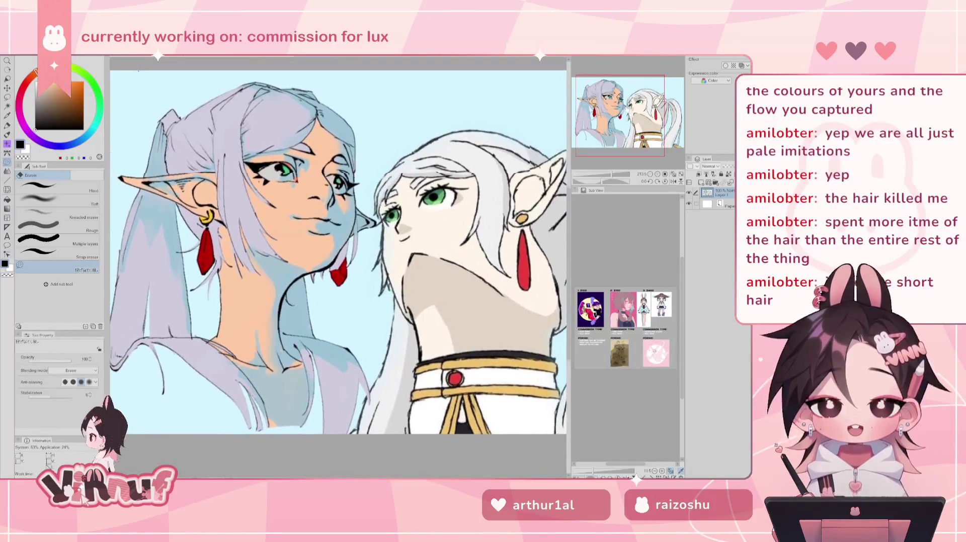
left_click_drag(192, 103, 223, 113)
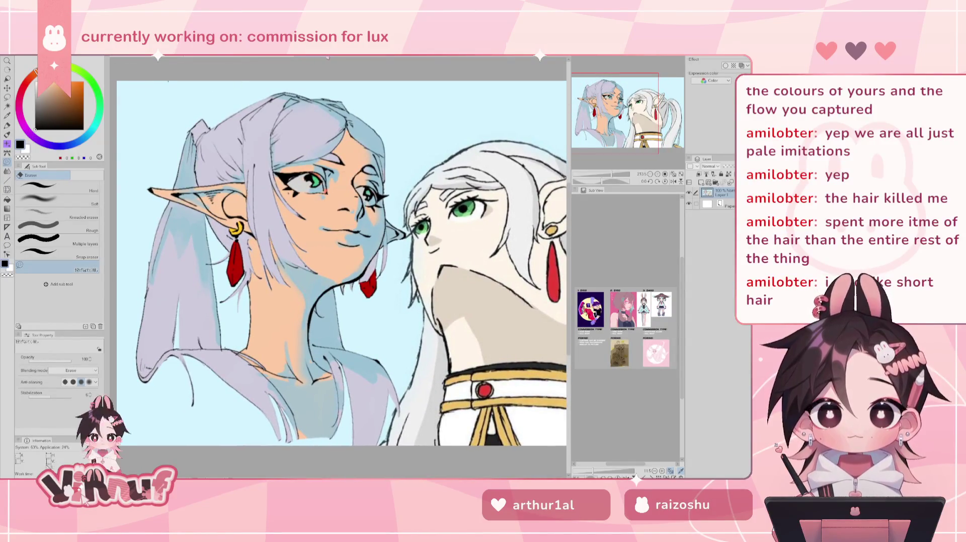
key("ctrl+w")
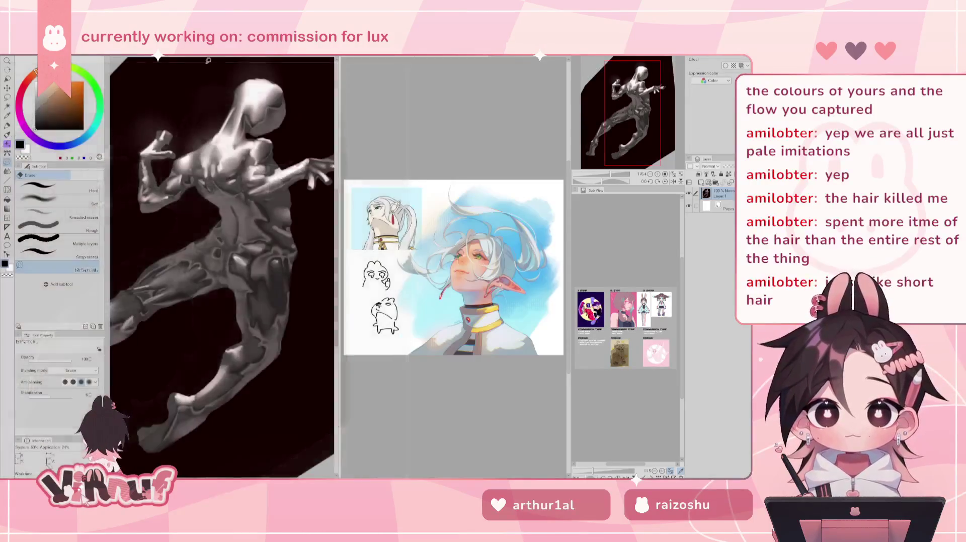
Activate the portrait, then the metallic figure, and move the figure higher in view.
left_click(341, 134)
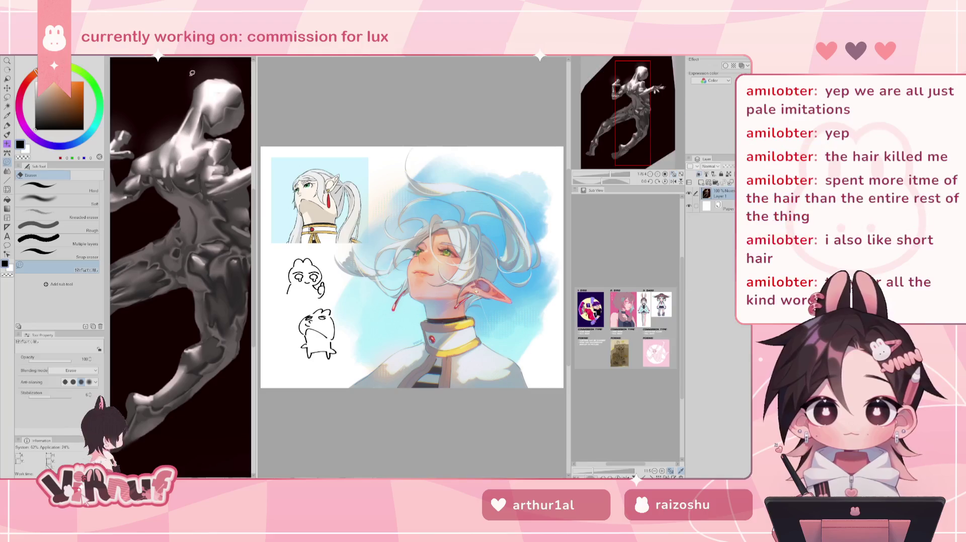
left_click(195, 84)
scroll(628, 121, "down", 3)
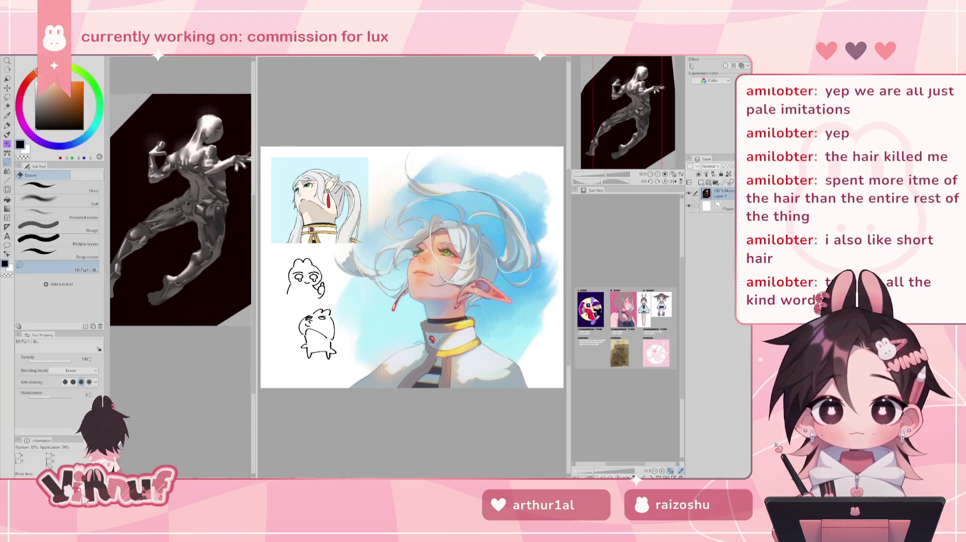
left_click_drag(661, 99, 663, 109)
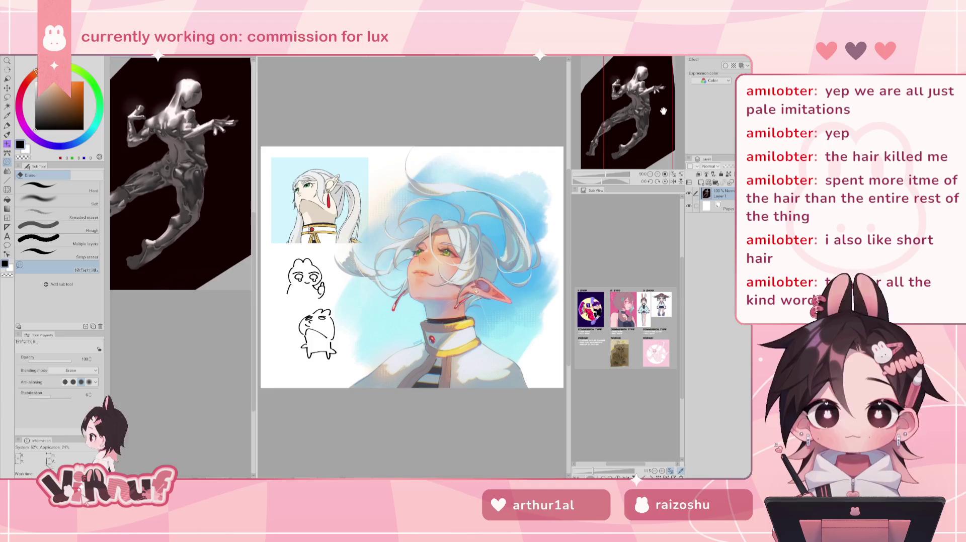
left_click_drag(663, 108, 662, 112)
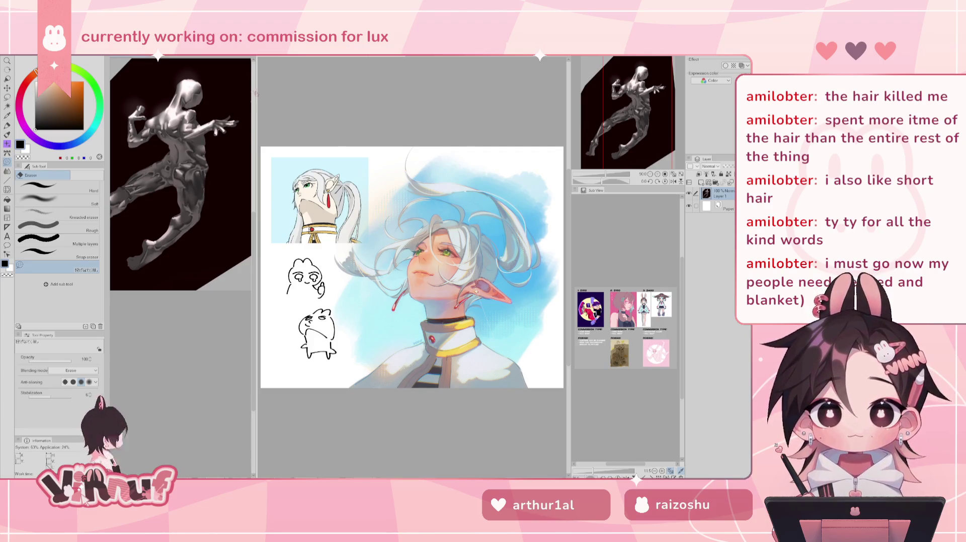
Narrow the reference panel, shift the reference figure up, and switch to the chibi sketch.
left_click_drag(255, 91, 221, 100)
left_click_drag(655, 108, 648, 108)
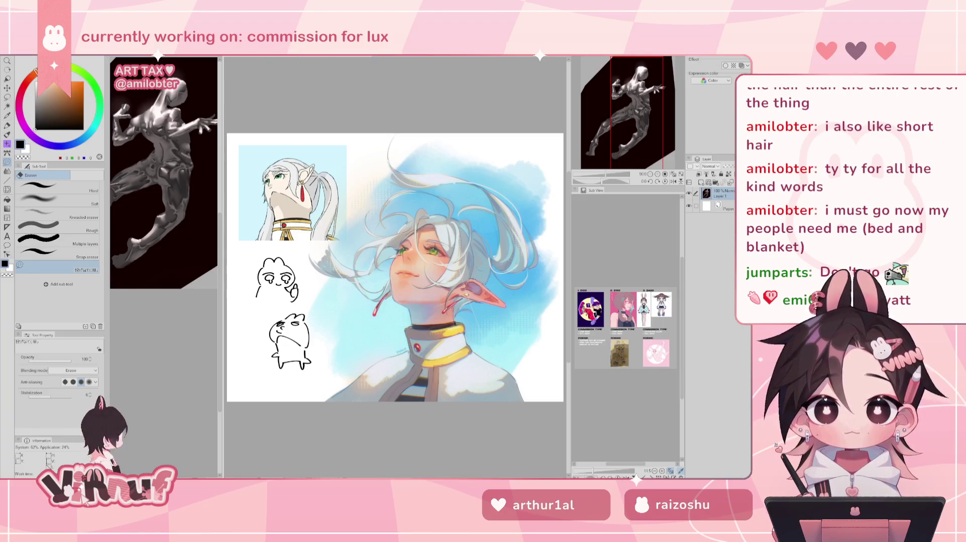
left_click(325, 58)
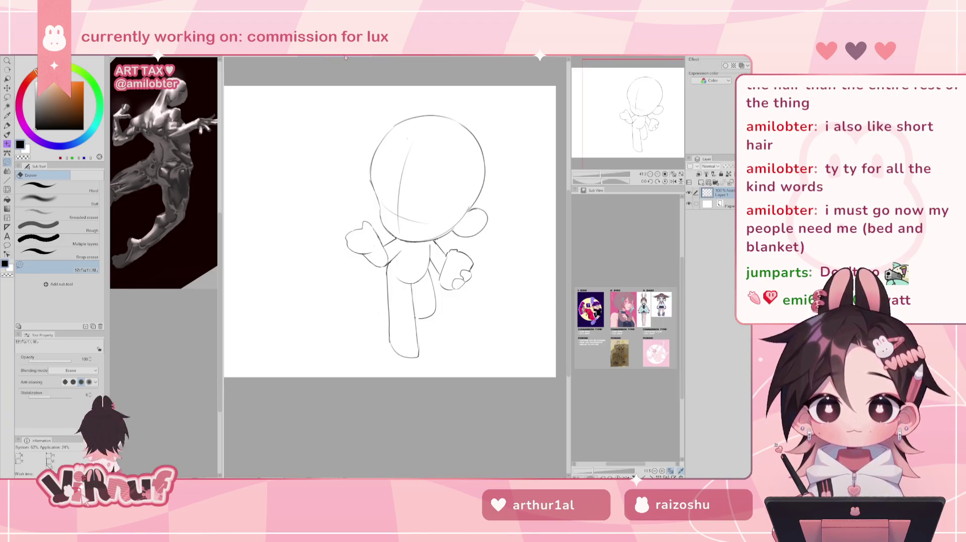
left_click(370, 57)
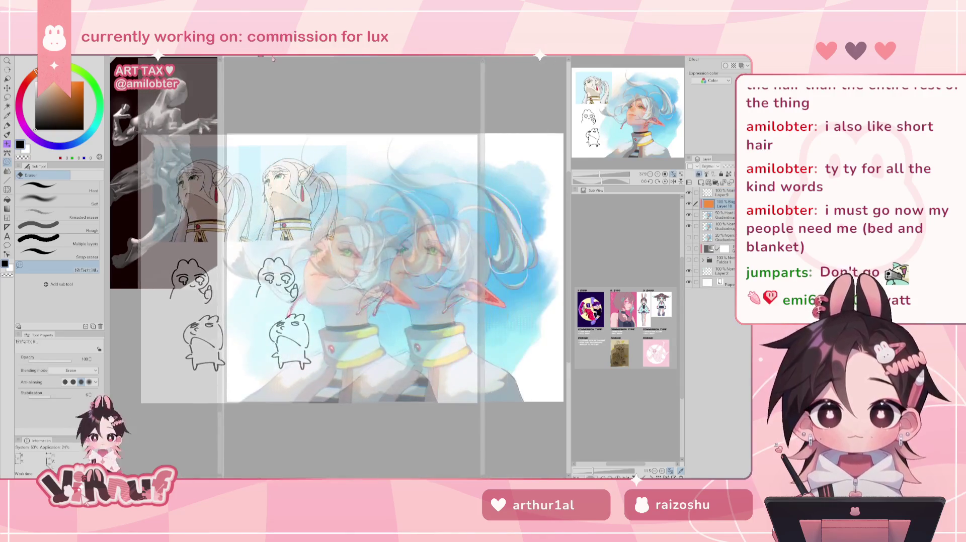
left_click(333, 58)
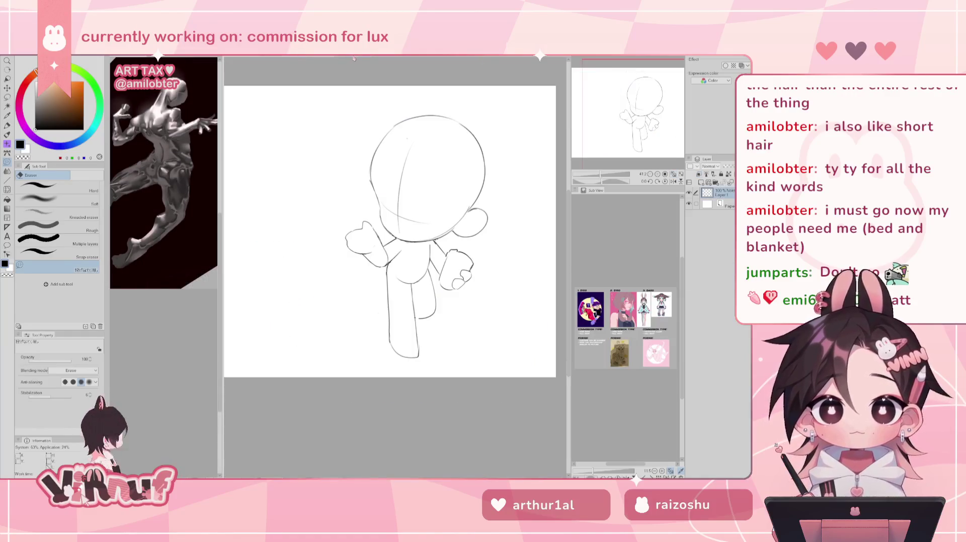
left_click(288, 57)
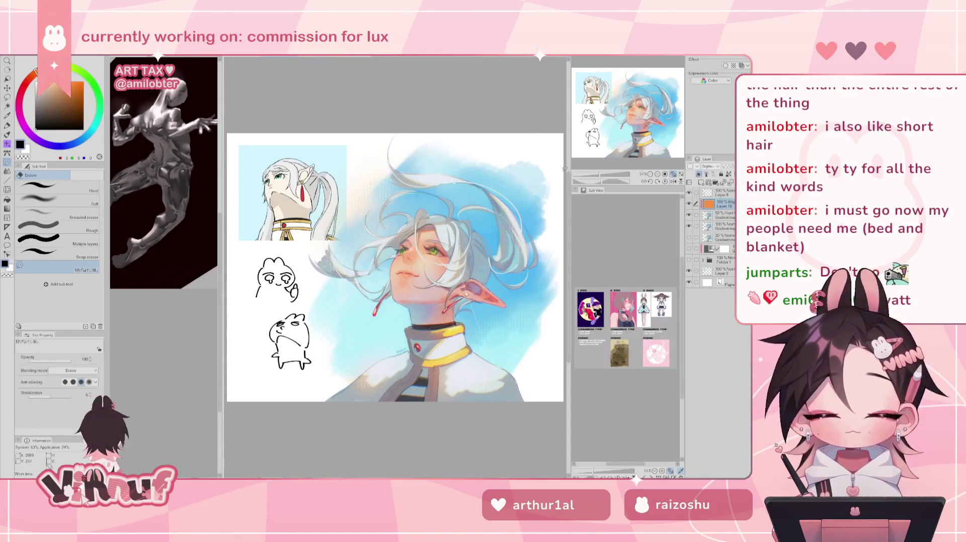
left_click(333, 58)
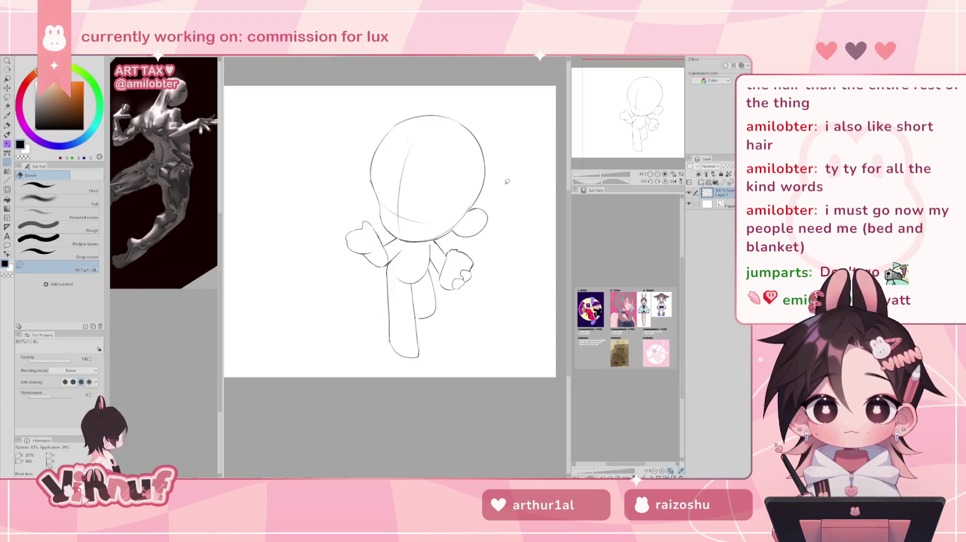
left_click(644, 102)
left_click_drag(644, 102, 643, 102)
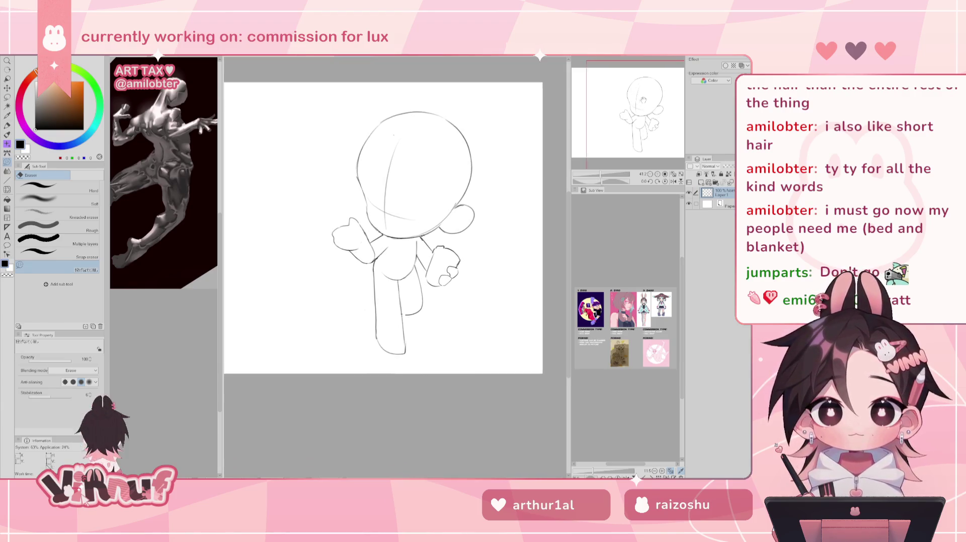
key("b")
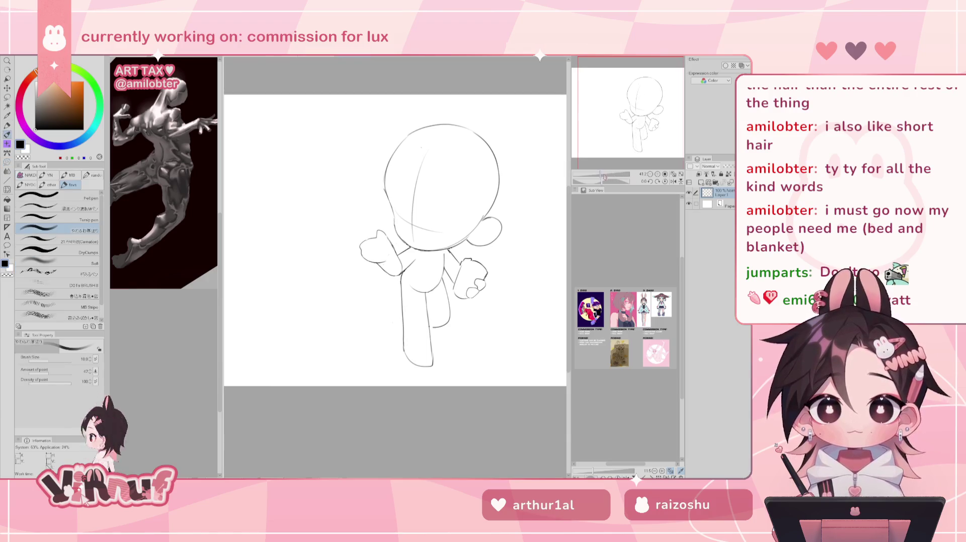
scroll(446, 220, "down", 2)
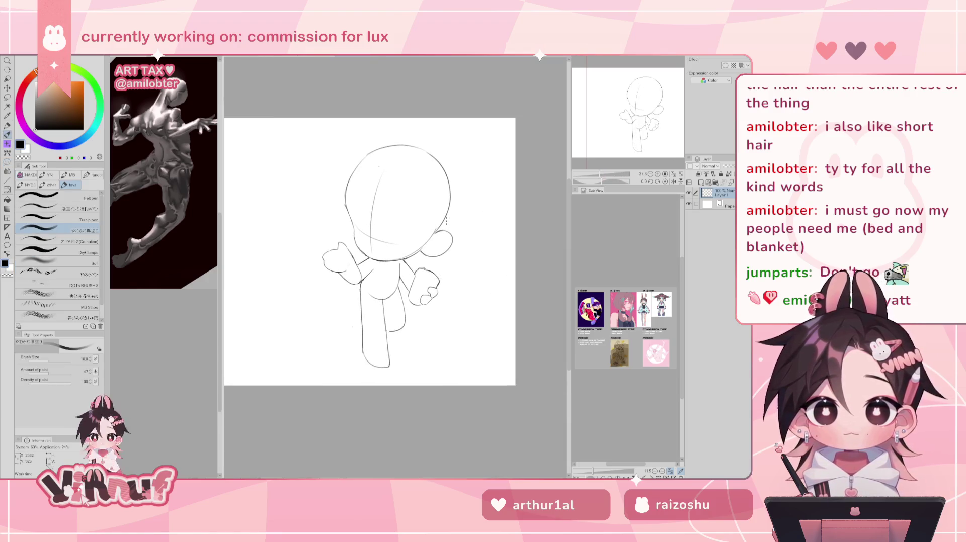
key("m")
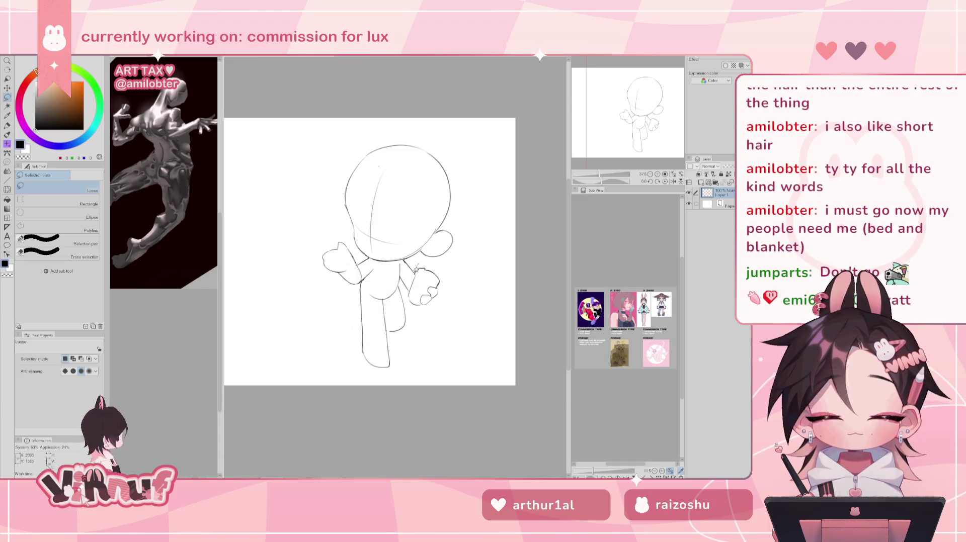
Lasso the raised hand, move it up-left, rotate it with free transform, then deselect.
left_click_drag(410, 290, 418, 264)
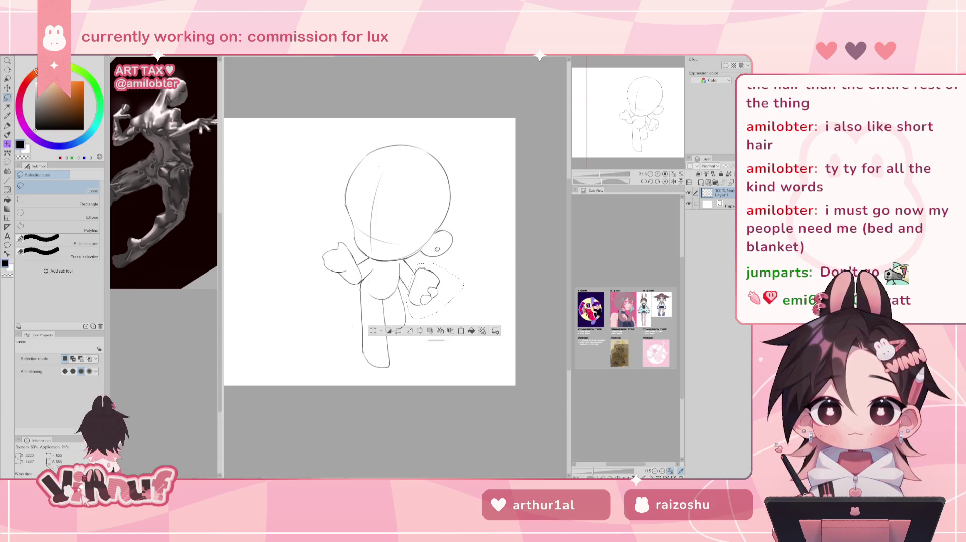
key("k")
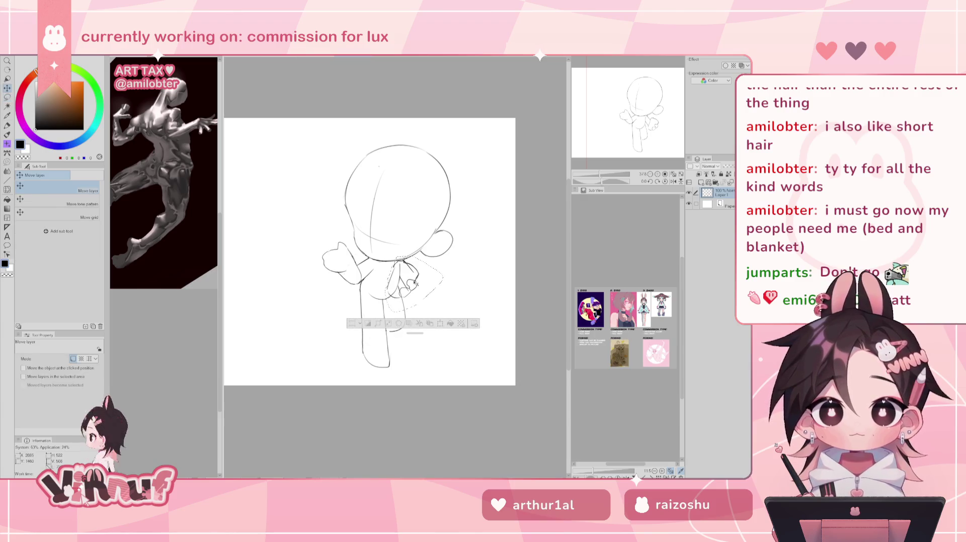
mouse_move(416, 292)
left_mouse_down()
mouse_move(418, 282)
mouse_move(406, 281)
mouse_move(435, 297)
mouse_move(438, 262)
mouse_move(454, 288)
mouse_move(429, 285)
left_mouse_up()
key("ctrl+t")
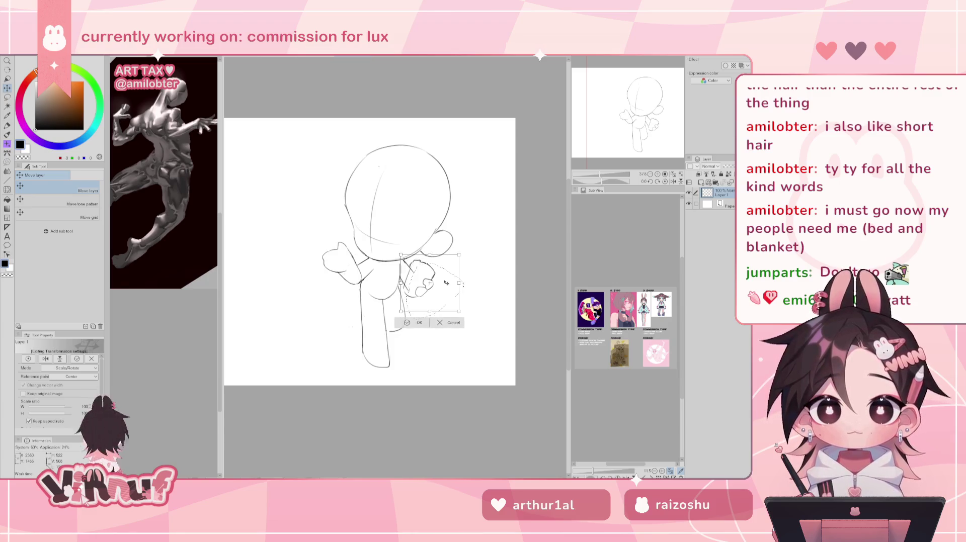
left_click_drag(446, 274, 445, 273)
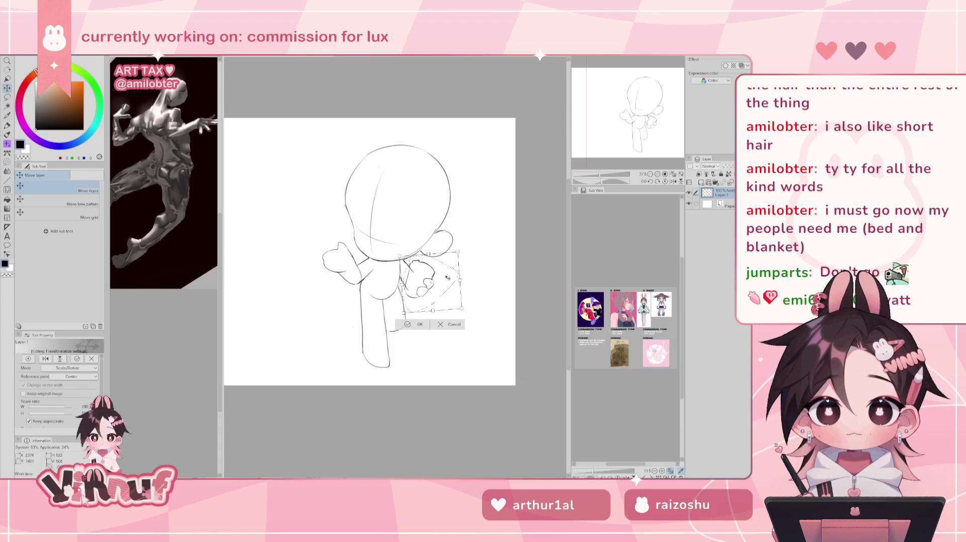
key("Return")
key("e")
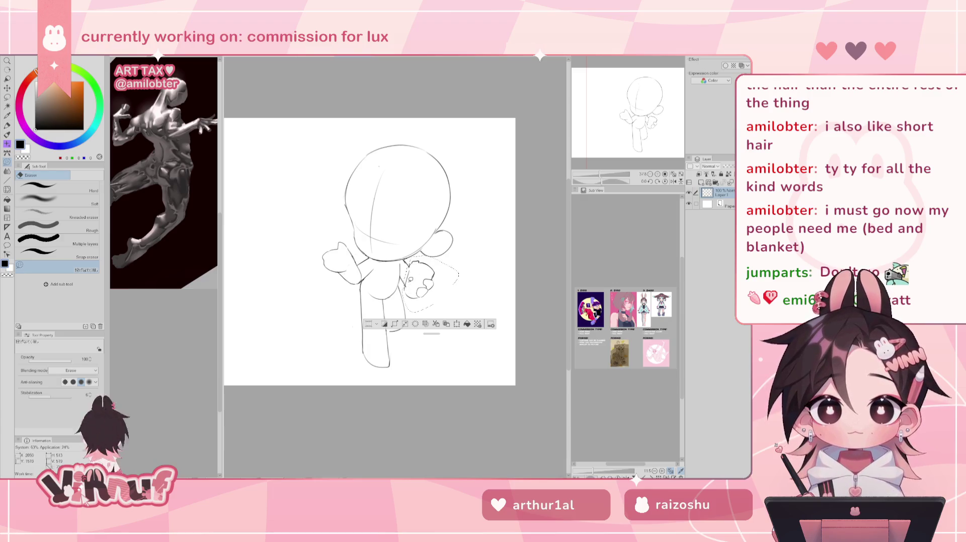
key("ctrl+d")
key("p")
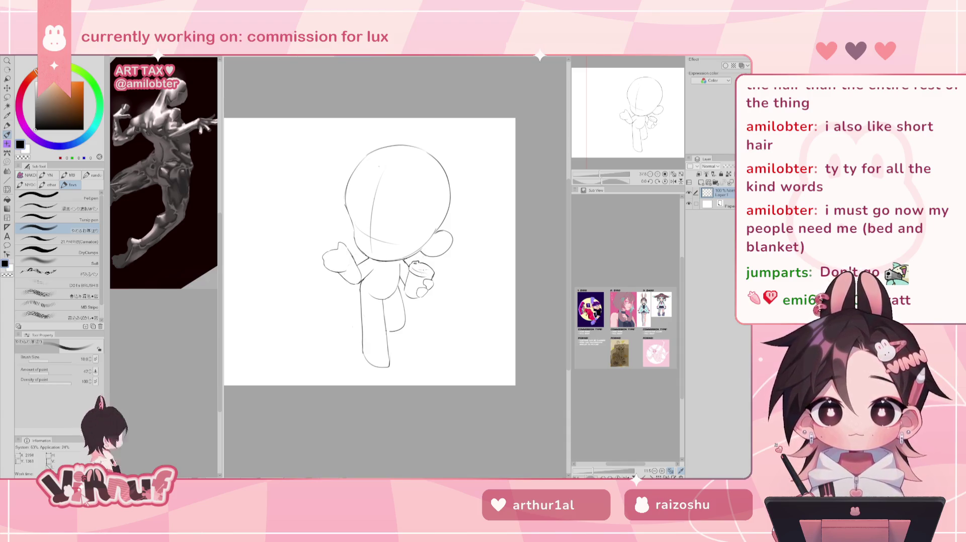
Redraw the raised hand's outline and lower-edge curve, checking it with a horizontal flip.
left_click_drag(412, 276, 426, 266)
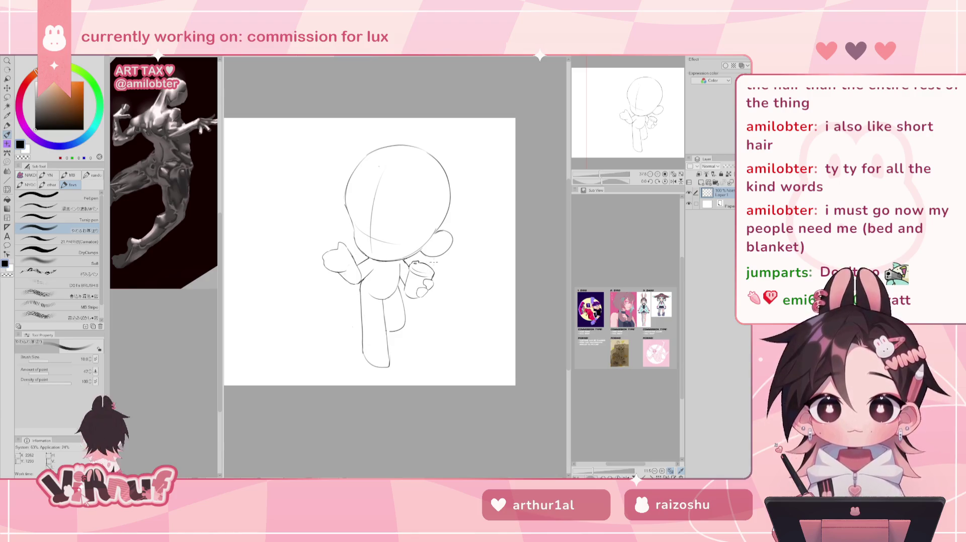
key("h")
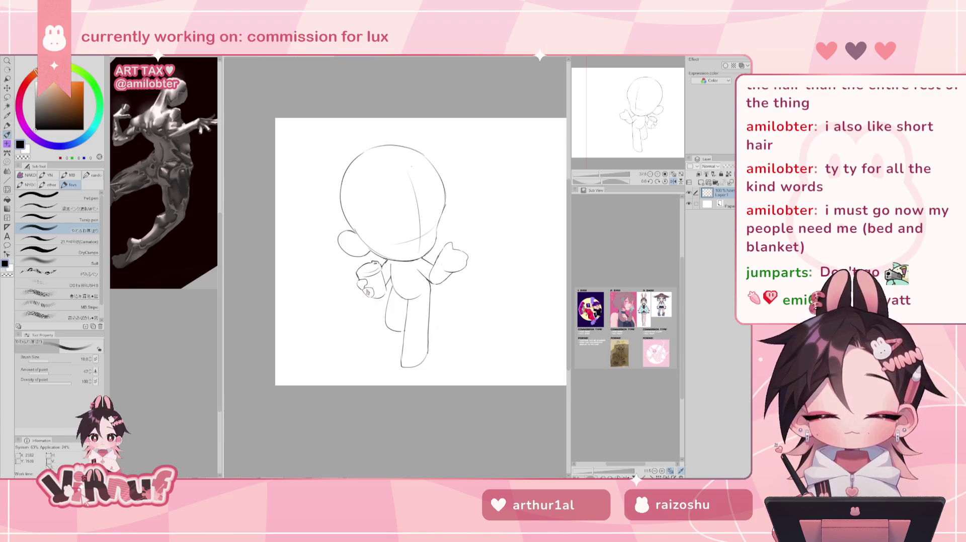
mouse_move(361, 293)
left_mouse_down()
mouse_move(375, 297)
mouse_move(373, 289)
left_mouse_up()
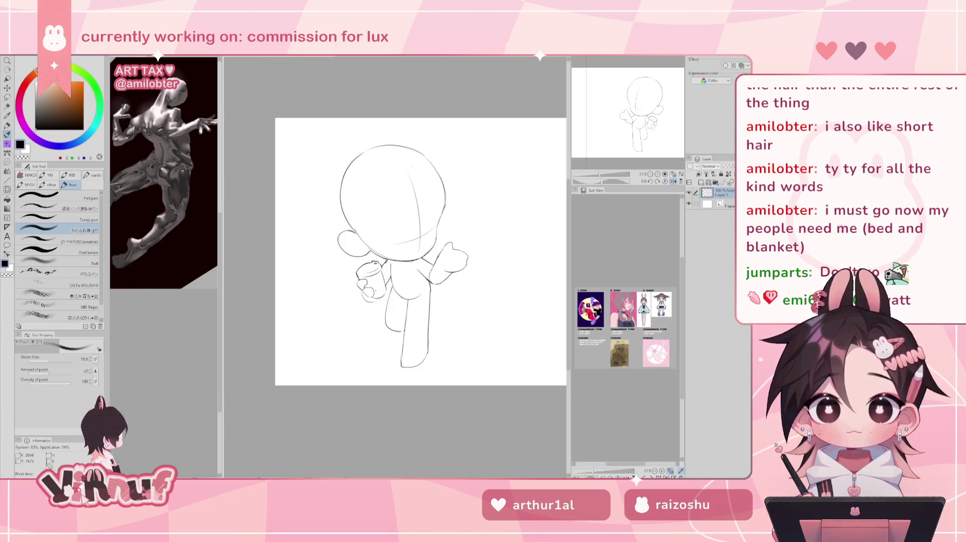
key("h")
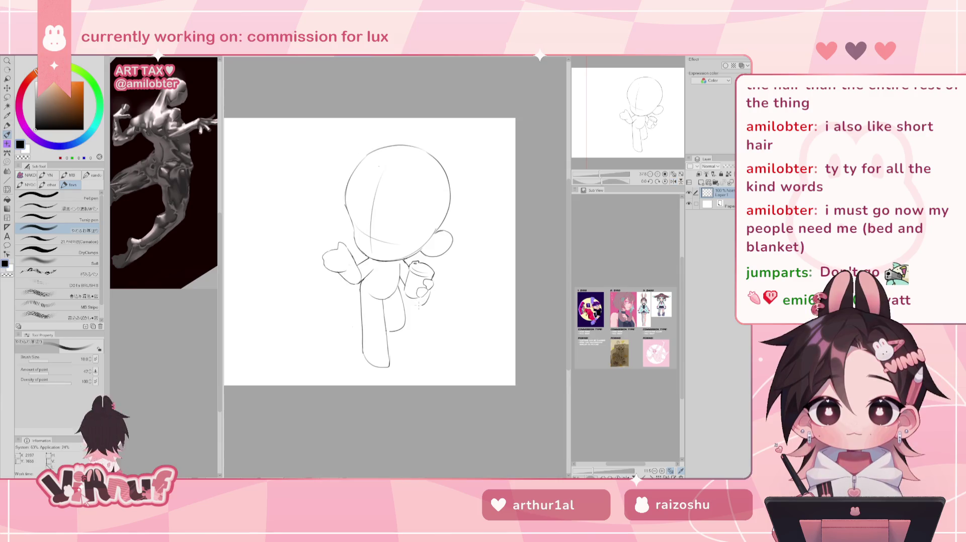
left_click_drag(414, 299, 431, 294)
key("ctrl+z")
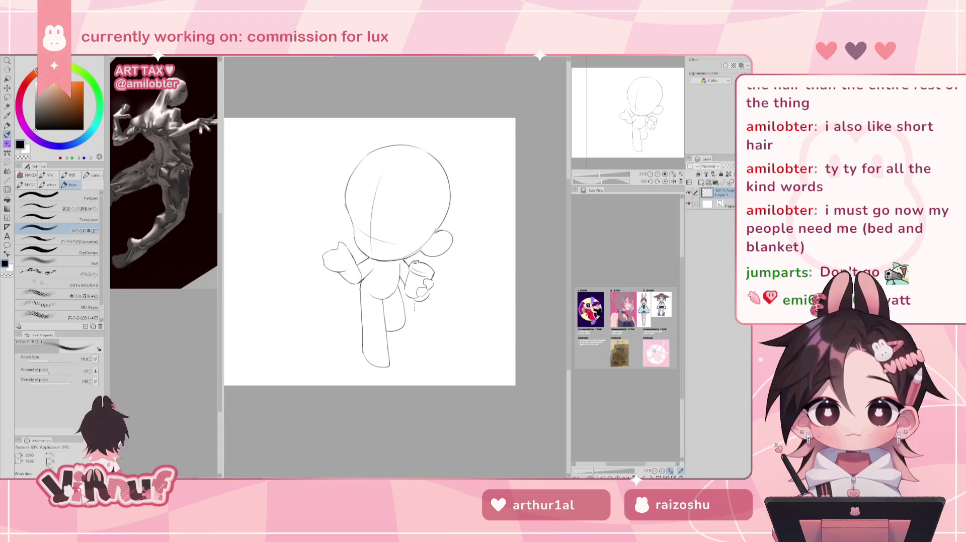
Lasso the lower leg and enlarge the Liquify brush to cover it.
key("h")
key("m")
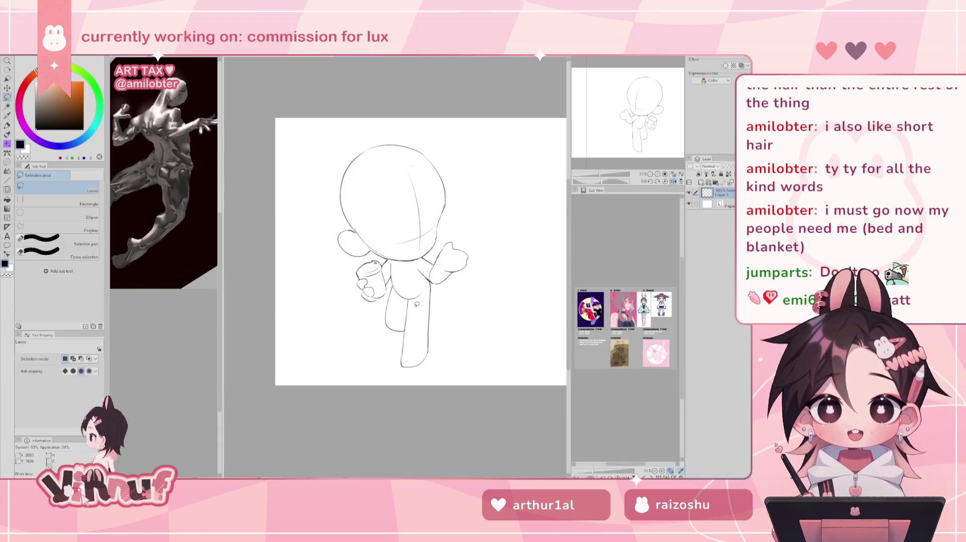
left_click_drag(394, 286, 405, 332)
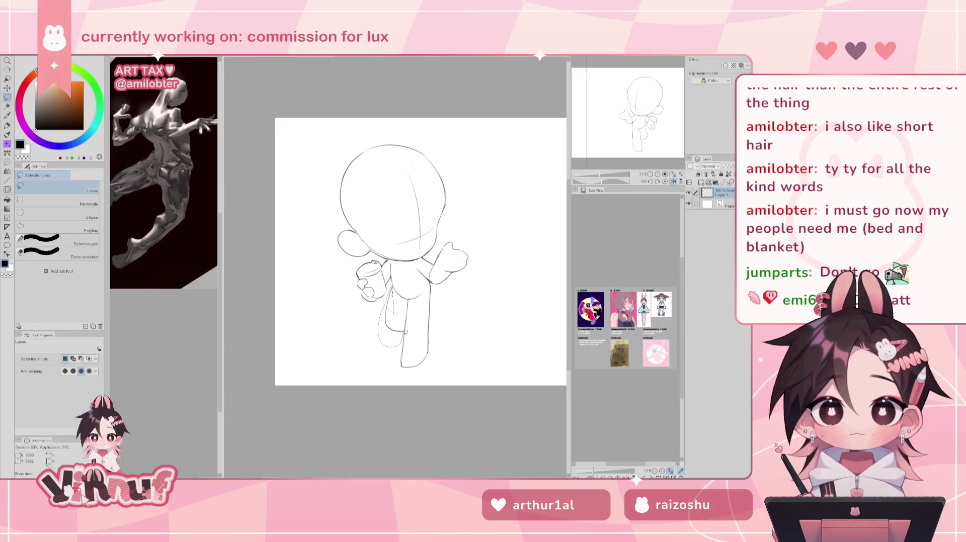
left_click_drag(419, 248, 355, 240)
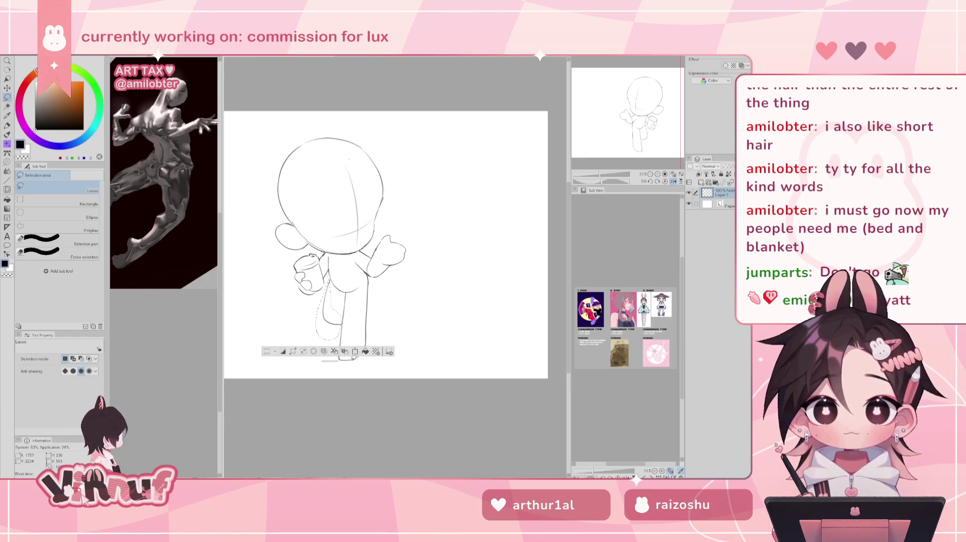
key("j")
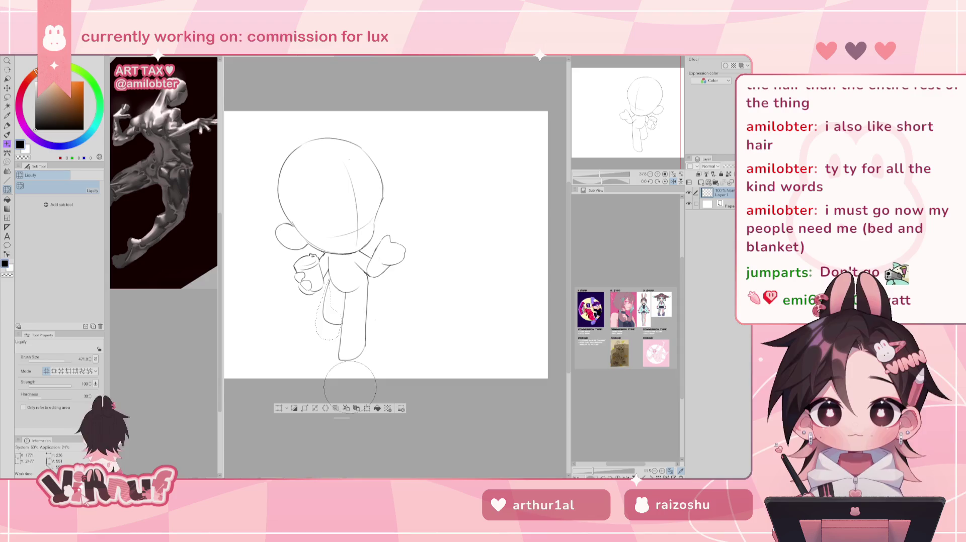
left_click_drag(350, 387, 288, 333)
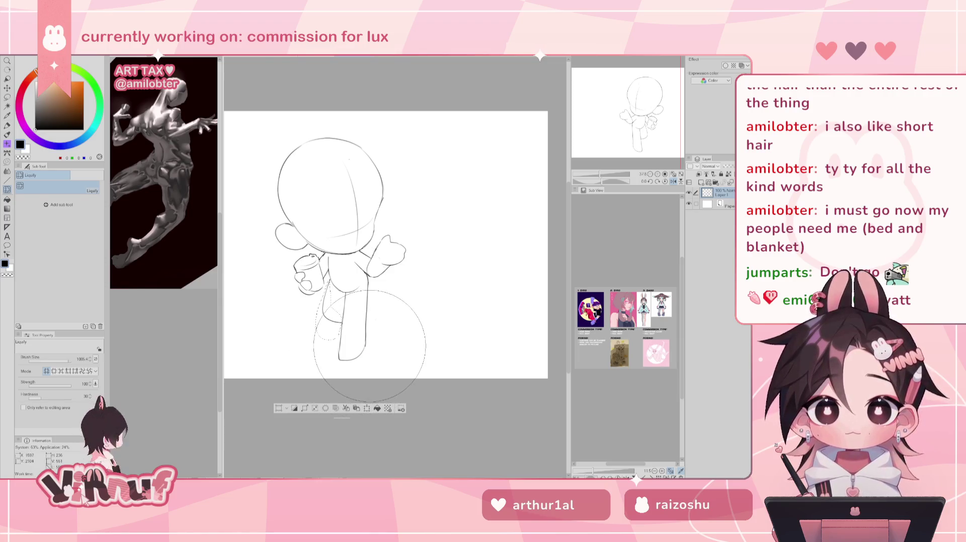
Recentre the figure and push the head, chin and arm lines slightly with Liquify.
key("h")
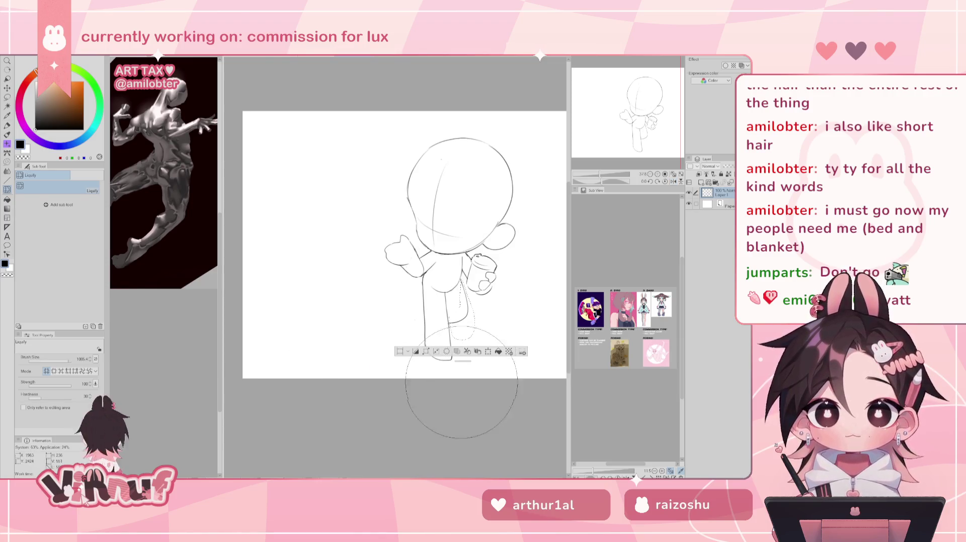
mouse_move(490, 335)
left_mouse_down()
mouse_move(422, 325)
mouse_move(451, 340)
left_mouse_up()
key("p")
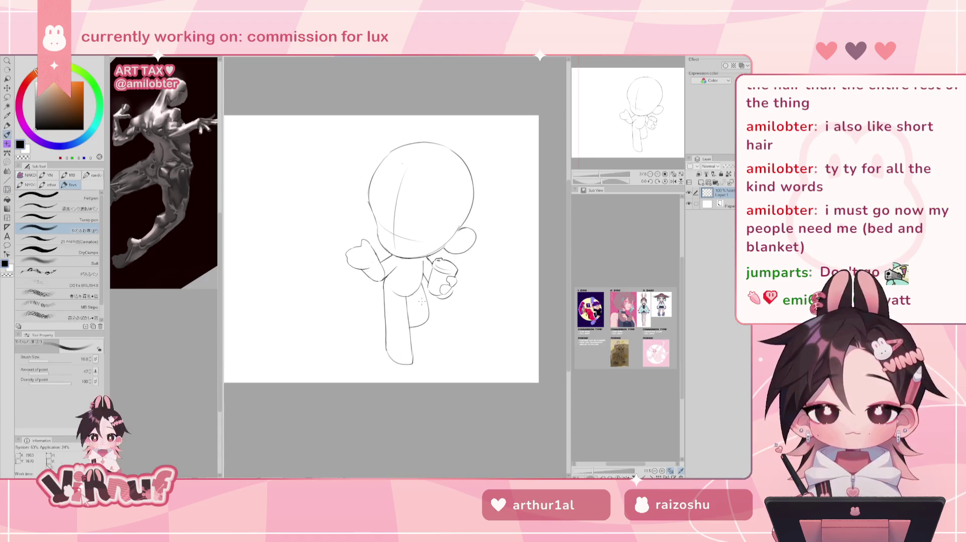
left_click_drag(422, 301, 429, 310)
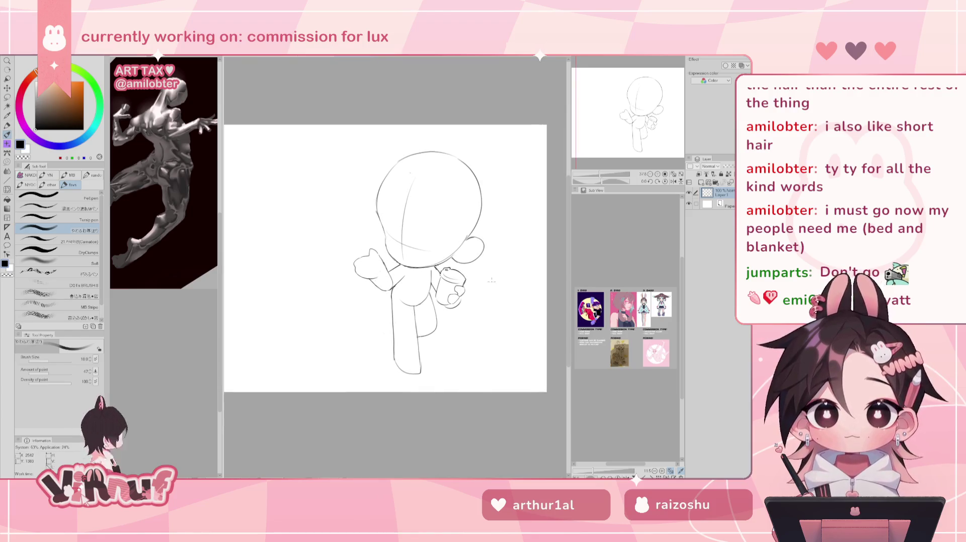
key("j")
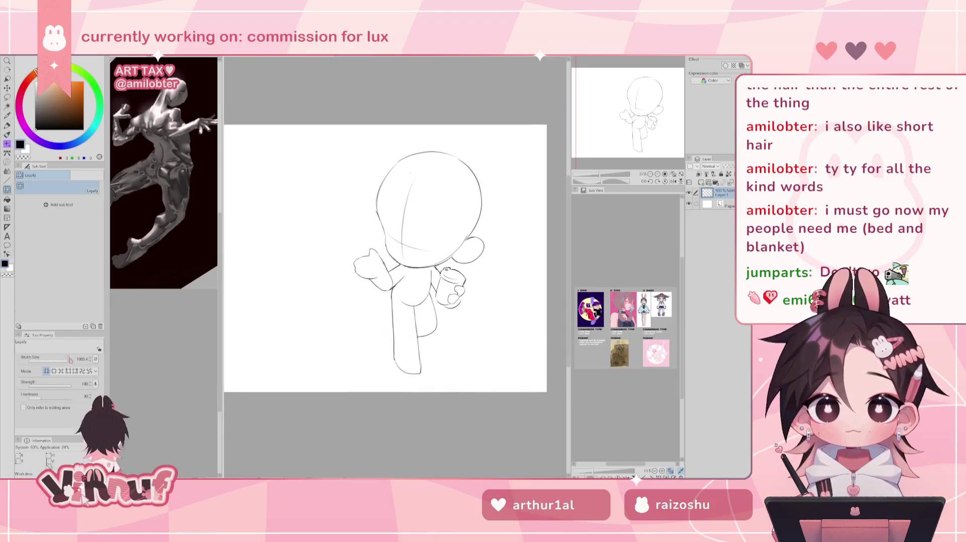
mouse_move(395, 268)
left_mouse_down()
mouse_move(425, 204)
mouse_move(394, 266)
mouse_move(426, 240)
left_mouse_up()
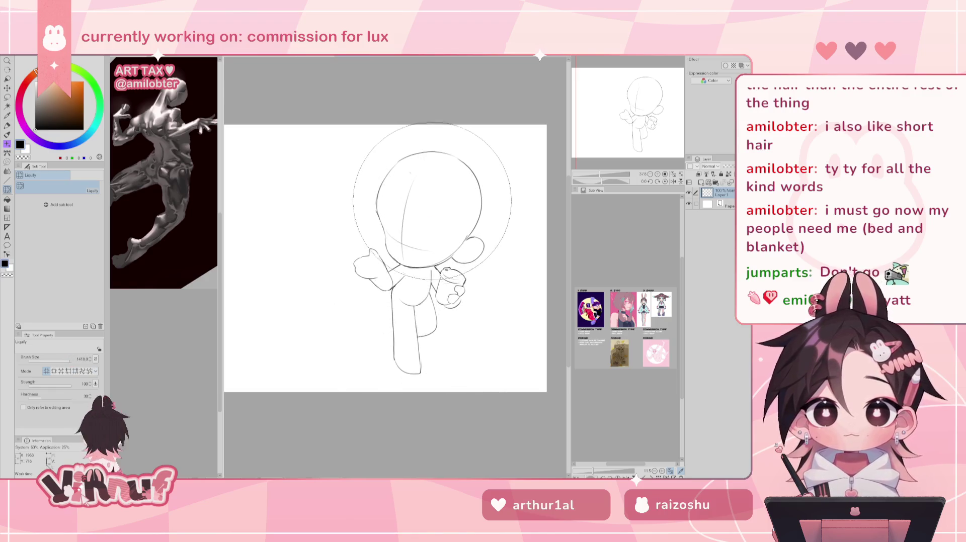
Push the chin and neck lower and bulge the head's right edge, then shrink the Liquify brush.
left_click_drag(429, 215, 421, 245)
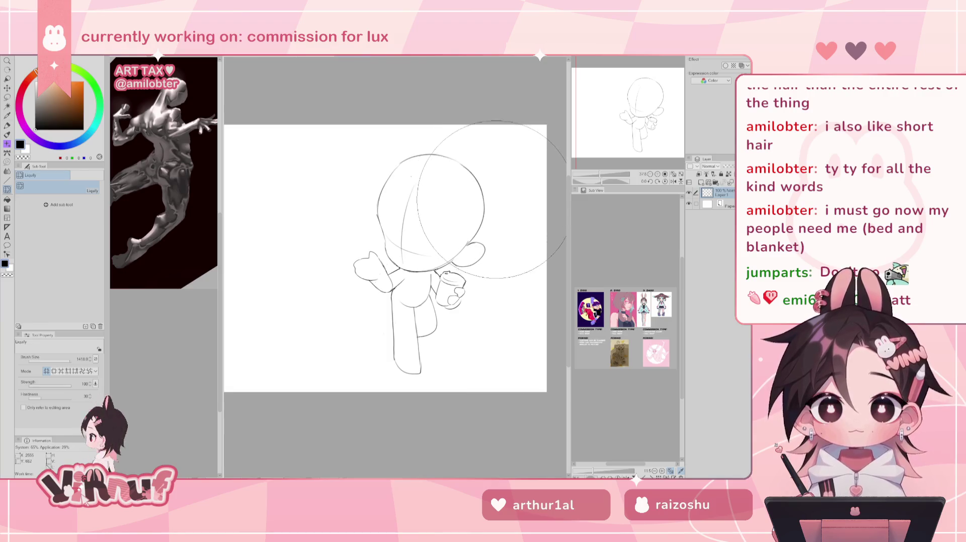
left_click_drag(498, 174, 487, 198)
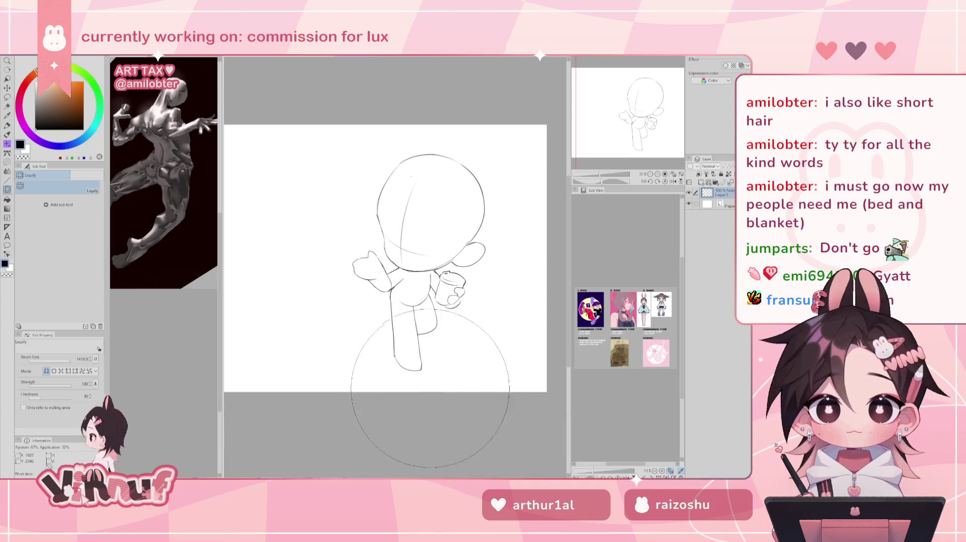
key("h")
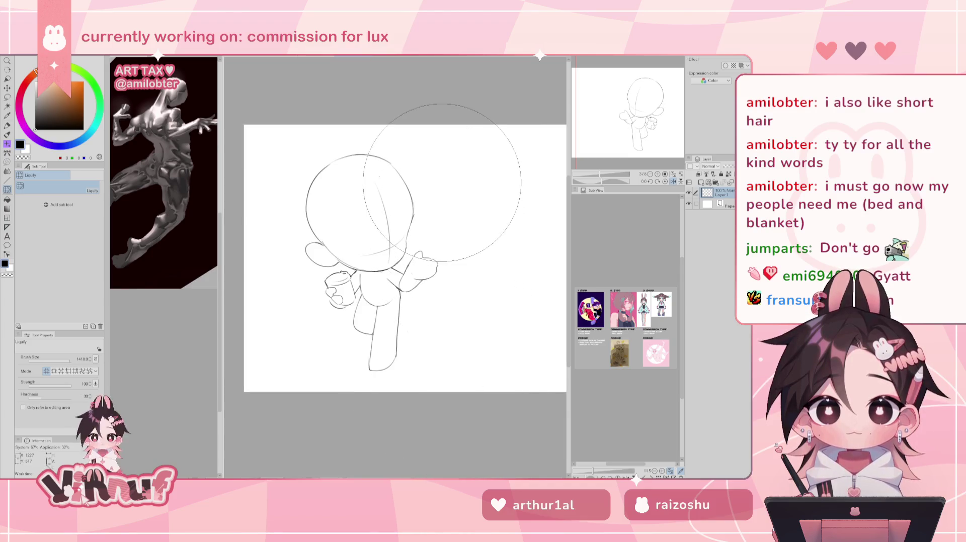
key("bracketleft")
key("bracketleft")
key("bracketleft")
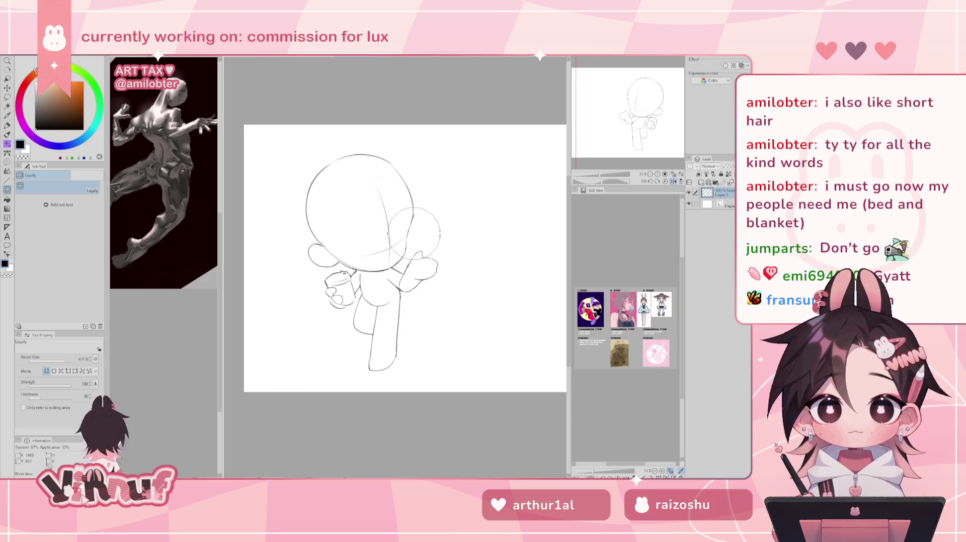
key("h")
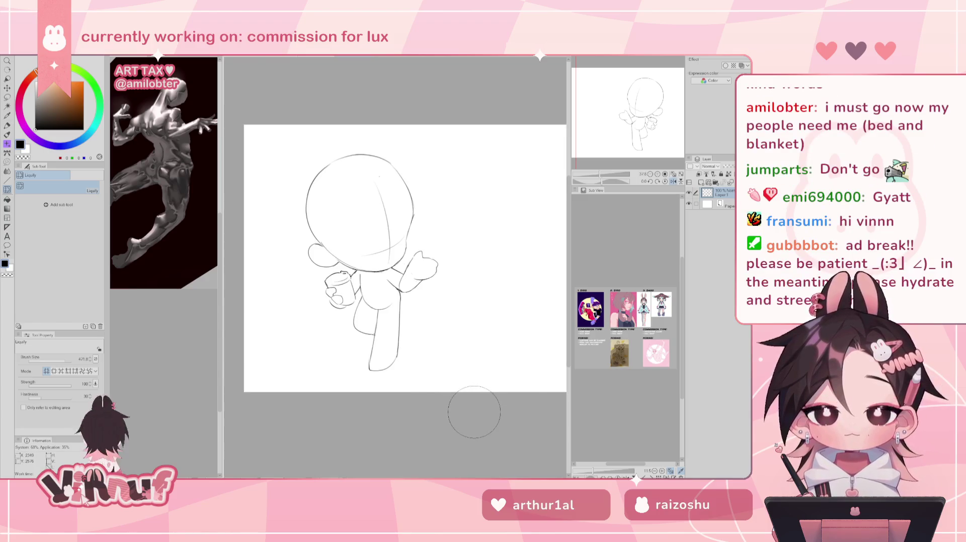
key("p")
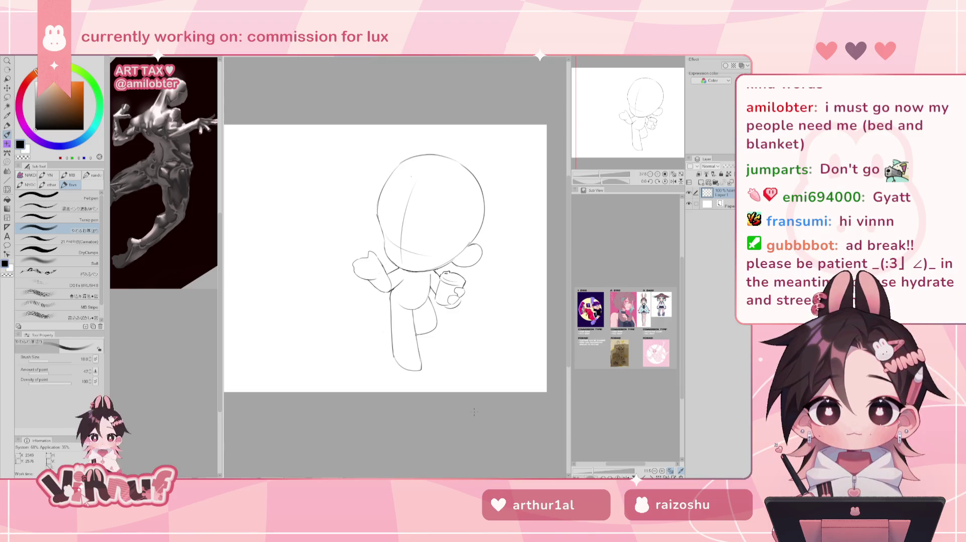
Warp the leg and foot lines and push the legs shorter with an enlarged Liquify brush.
key("h")
key("j")
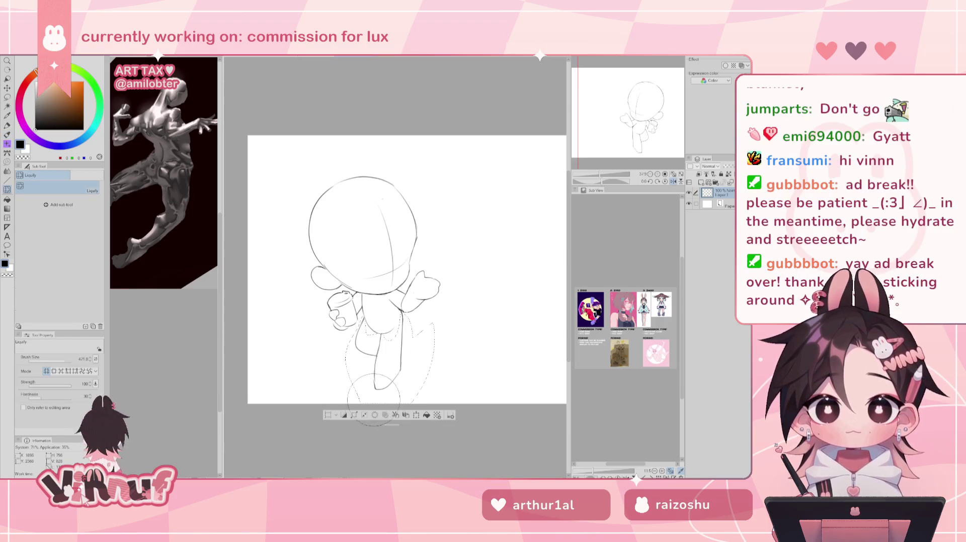
left_click_drag(411, 384, 370, 397)
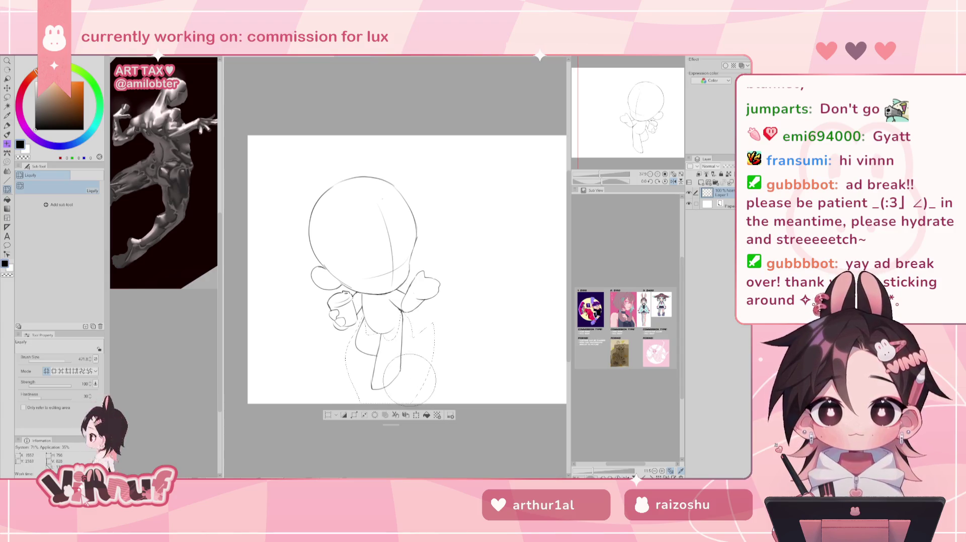
left_click(406, 415)
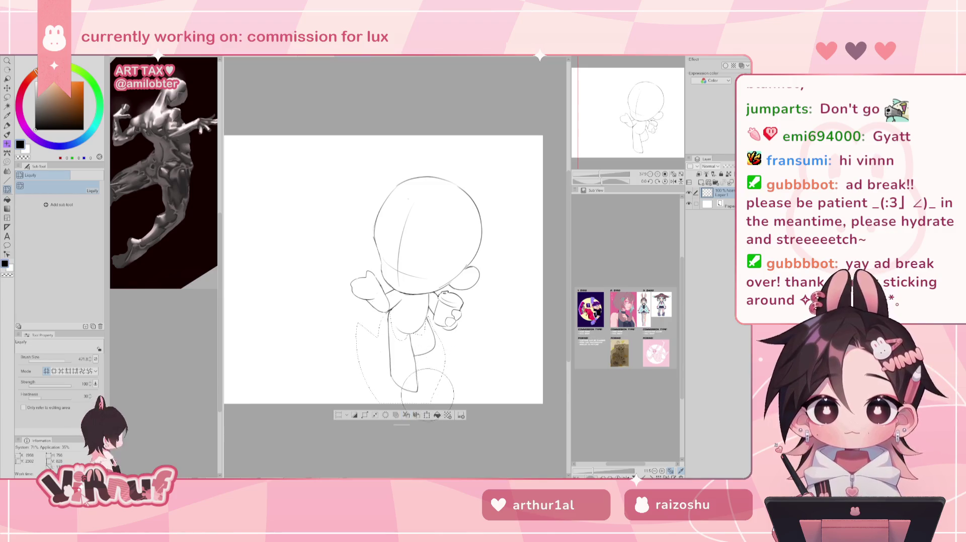
left_click_drag(422, 391, 423, 406)
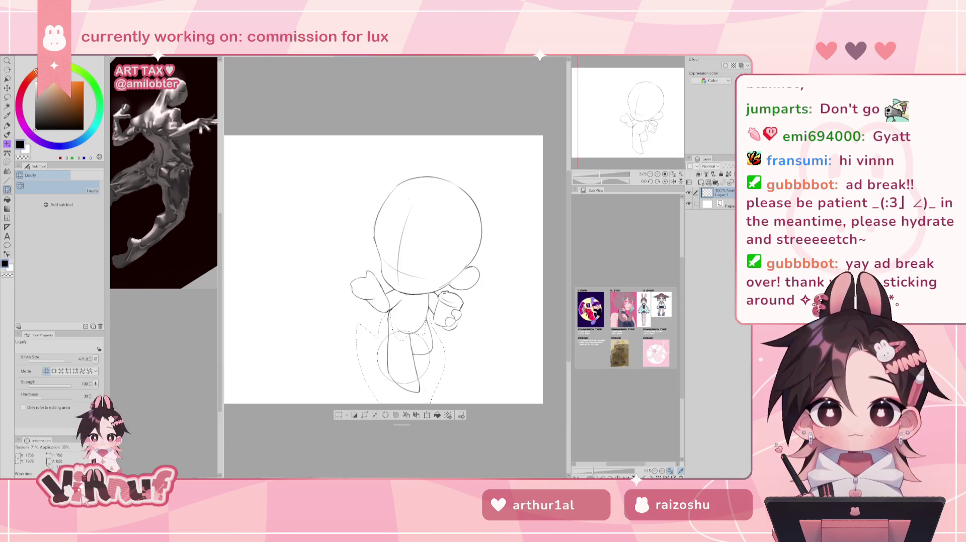
left_click_drag(66, 361, 69, 361)
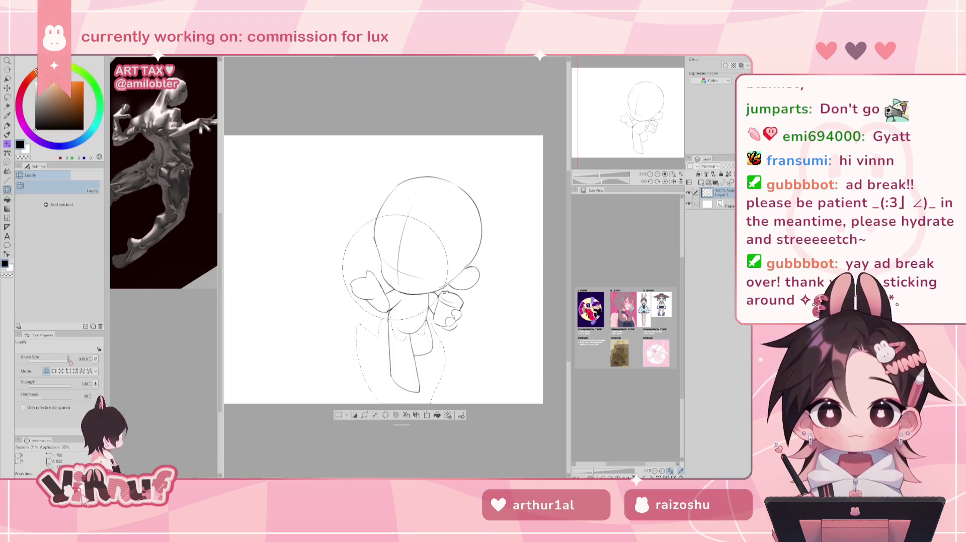
mouse_move(409, 408)
left_mouse_down()
mouse_move(417, 387)
mouse_move(423, 395)
left_mouse_up()
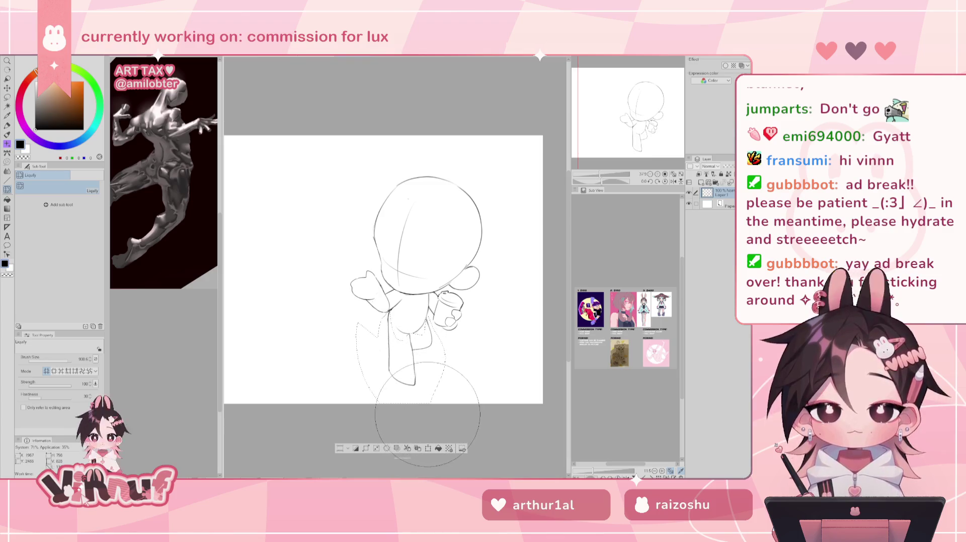
left_click_drag(428, 400, 427, 414)
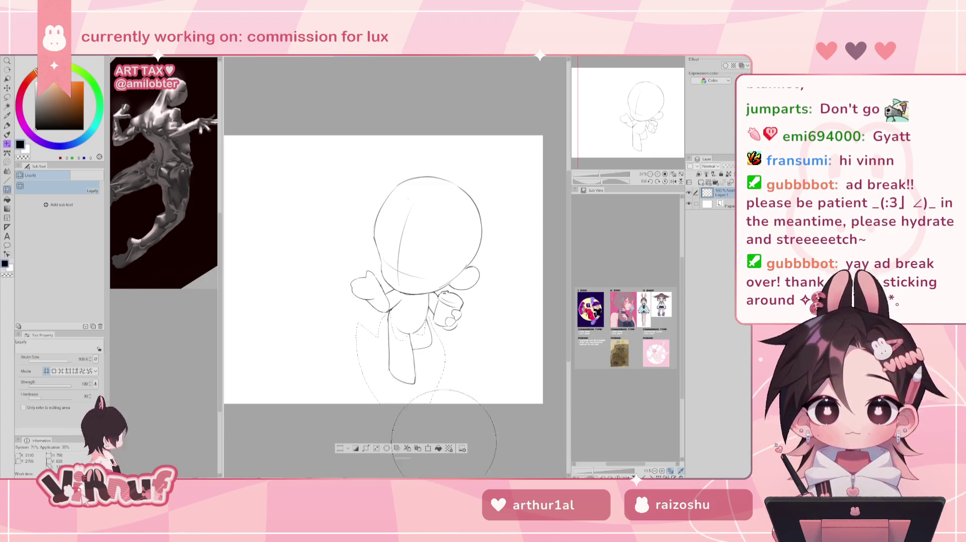
Reshape the lower body, shoulder and hand lines and push the lower leg right.
key("h")
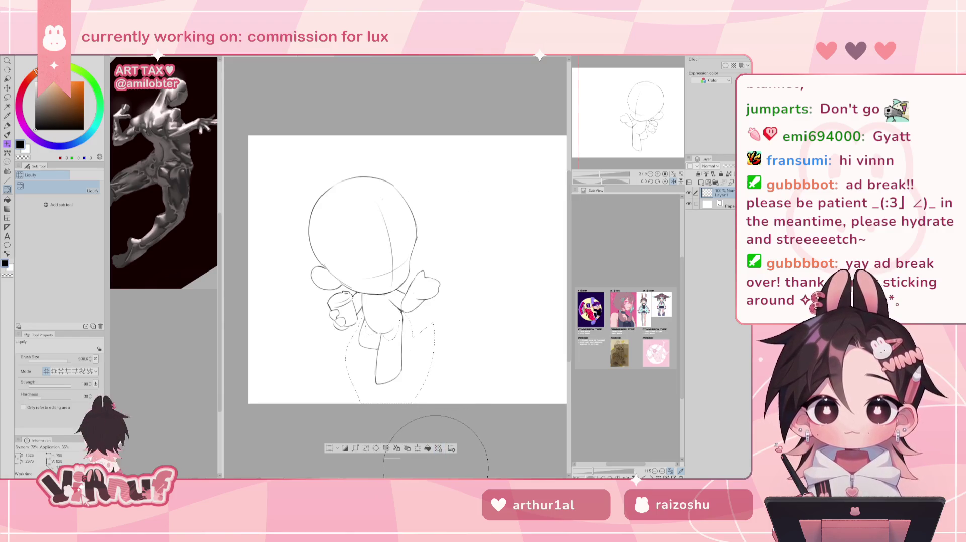
key("h")
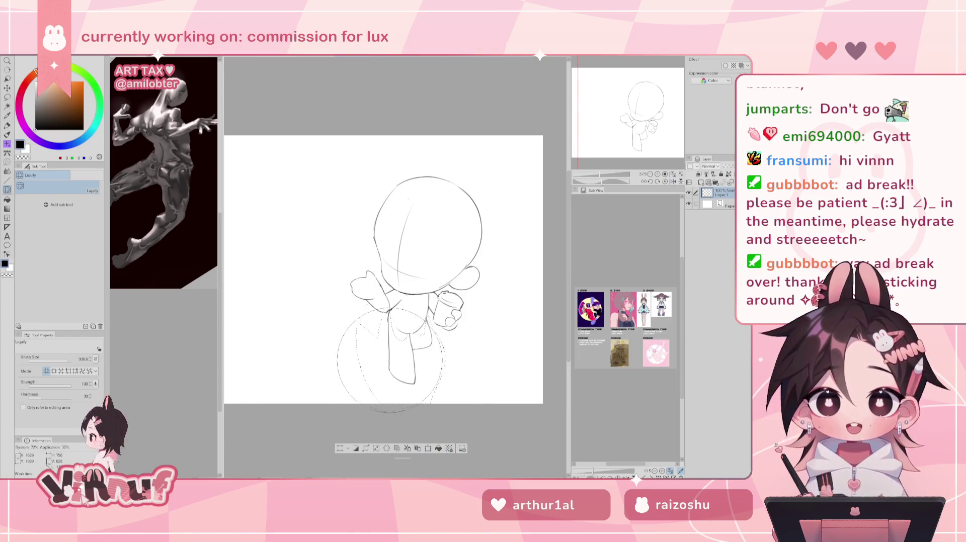
mouse_move(419, 350)
left_mouse_down()
mouse_move(443, 327)
mouse_move(407, 302)
mouse_move(453, 322)
mouse_move(442, 327)
left_mouse_up()
mouse_move(400, 362)
left_mouse_down()
mouse_move(403, 346)
mouse_move(437, 415)
mouse_move(385, 377)
mouse_move(385, 397)
mouse_move(410, 372)
mouse_move(356, 410)
mouse_move(477, 427)
left_mouse_up()
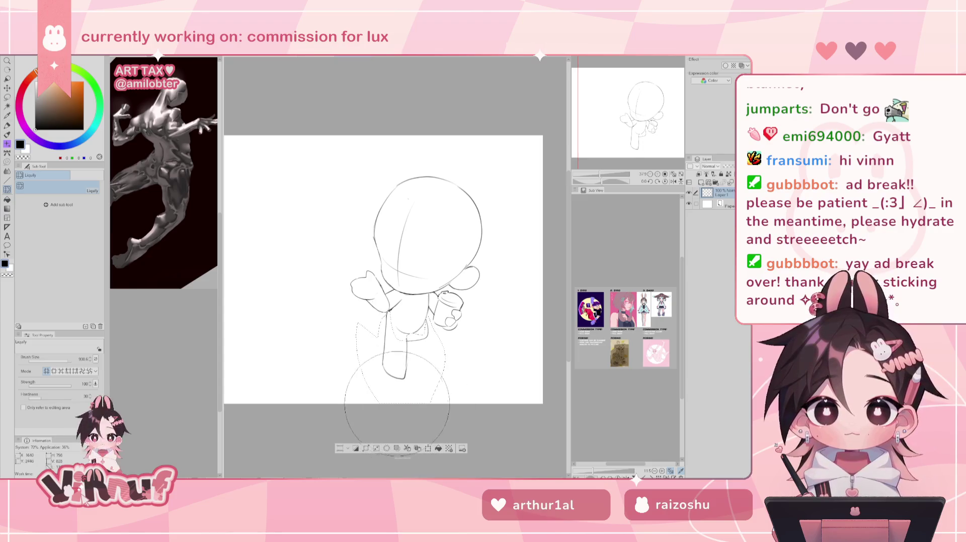
key("h")
mouse_move(390, 395)
left_mouse_down()
mouse_move(421, 409)
mouse_move(329, 361)
left_mouse_up()
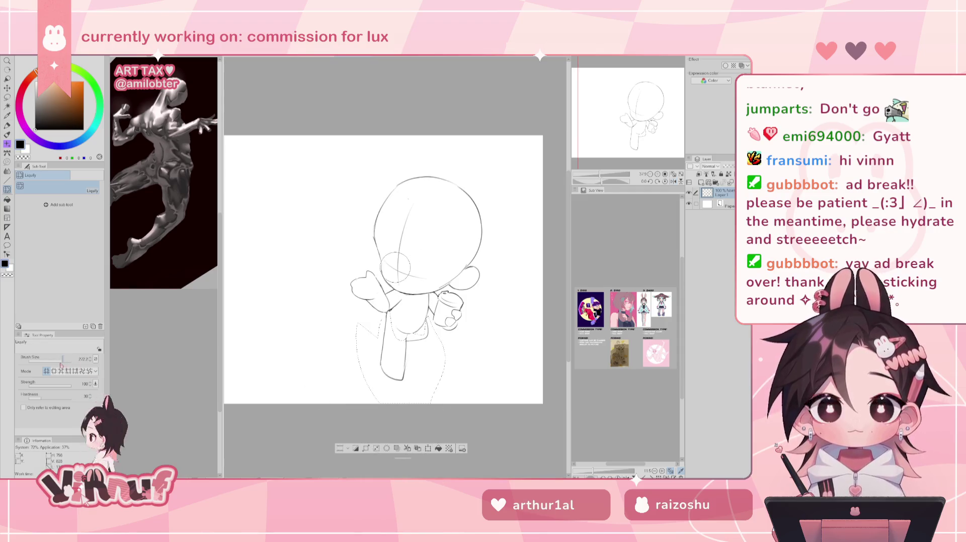
key("h")
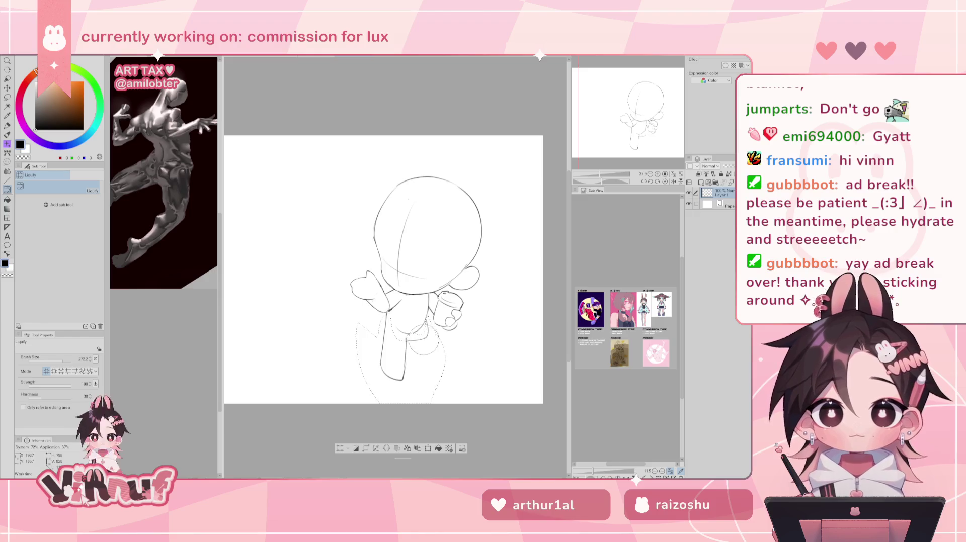
Deselect and redraw the leg's left contour with the brush, undoing stray strokes.
key("e")
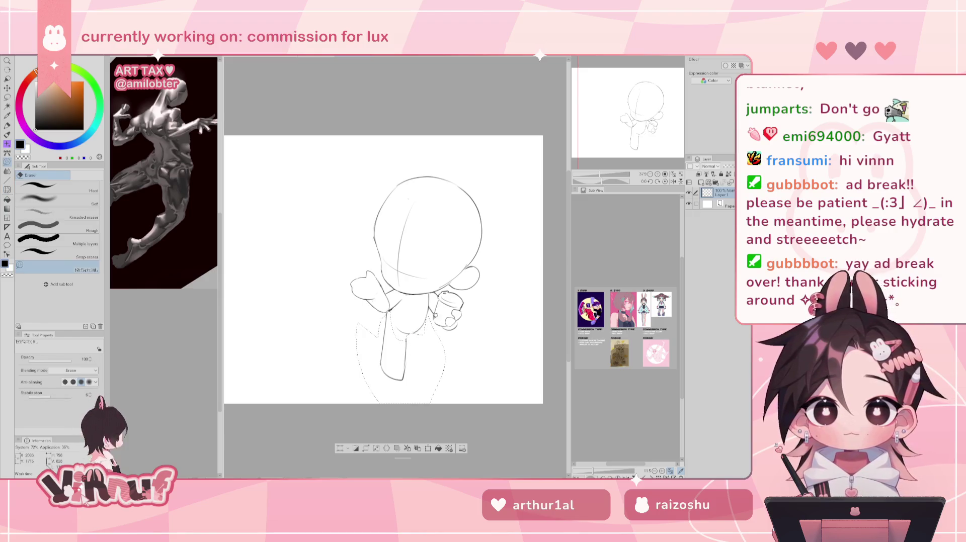
key("h")
key("ctrl+d")
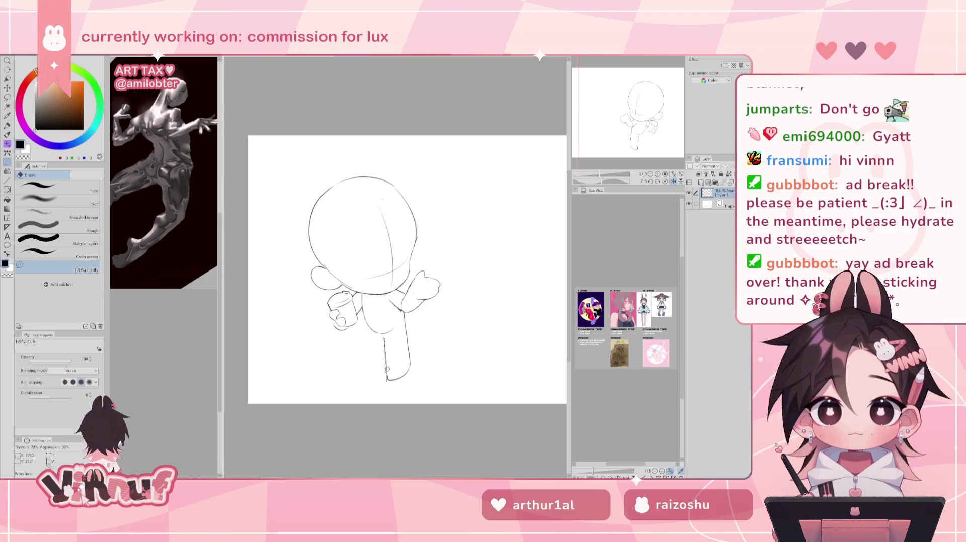
key("b")
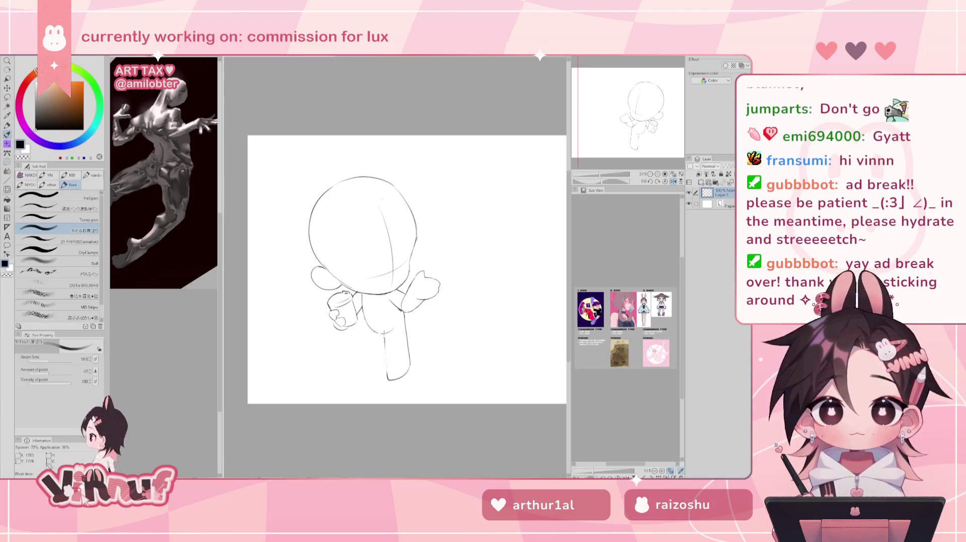
key("e")
key("b")
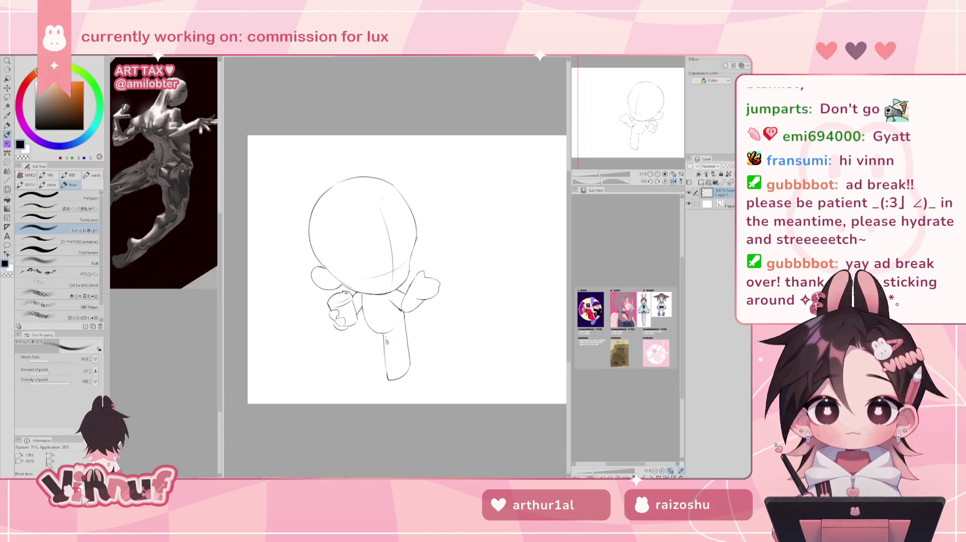
key("ctrl+z")
left_click_drag(385, 334, 387, 373)
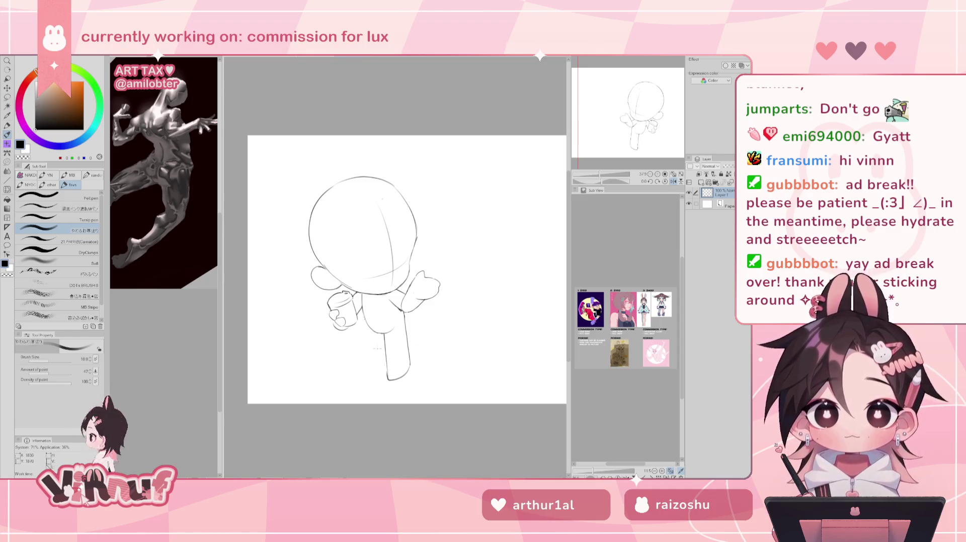
key("ctrl+z")
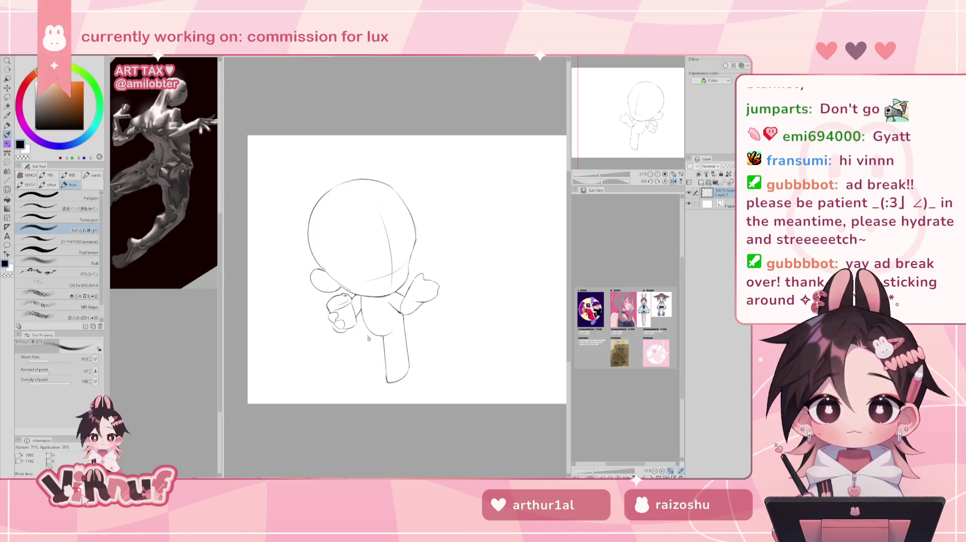
Flip the canvas to check the leg, then Liquify the bottom of the leg.
key("h")
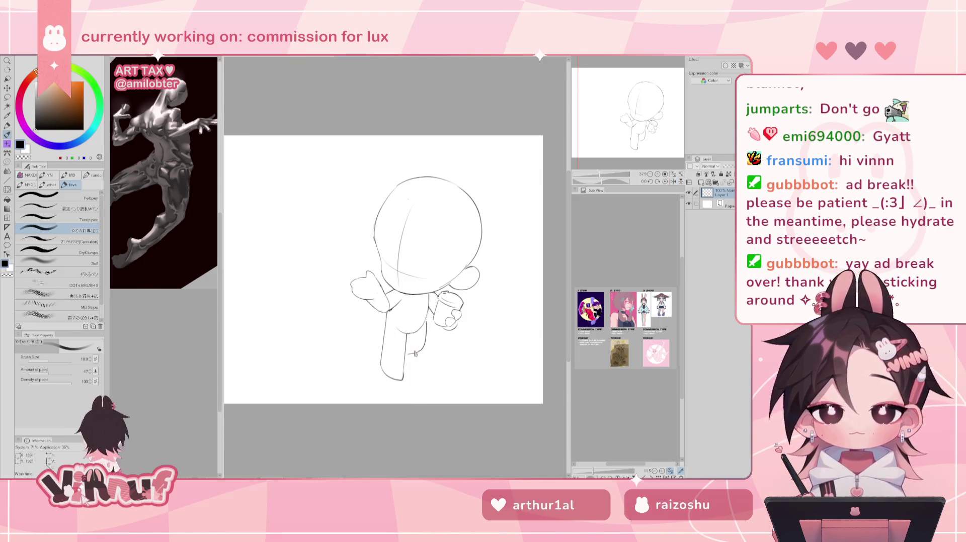
key("h")
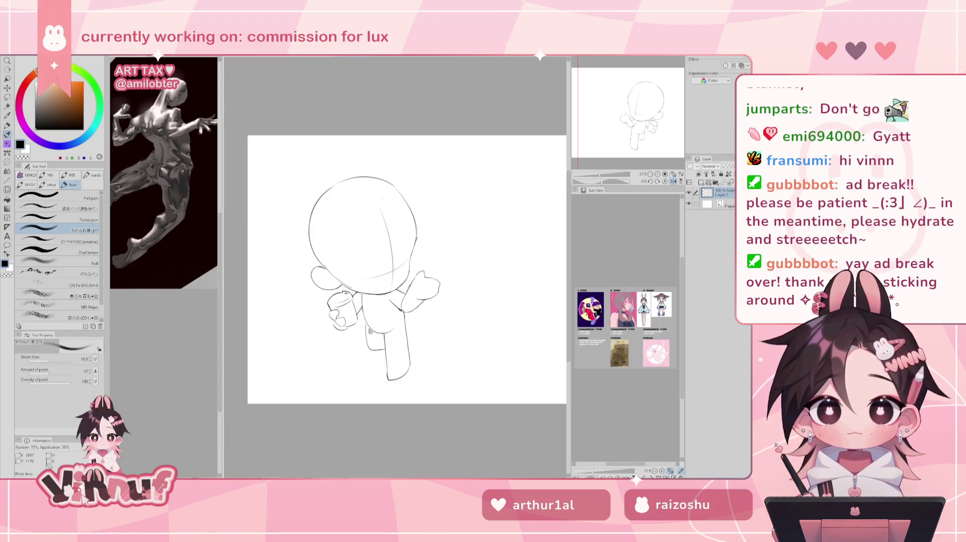
key("h")
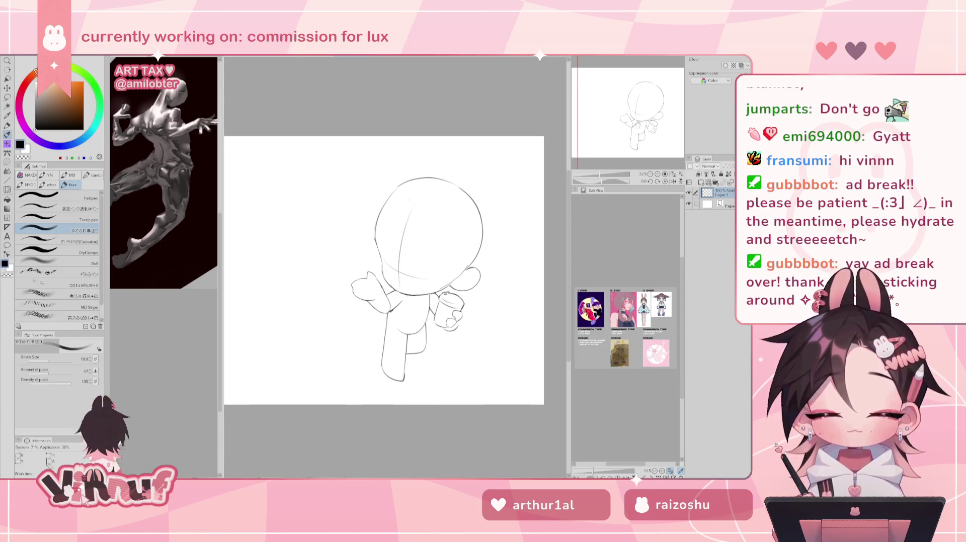
key("j")
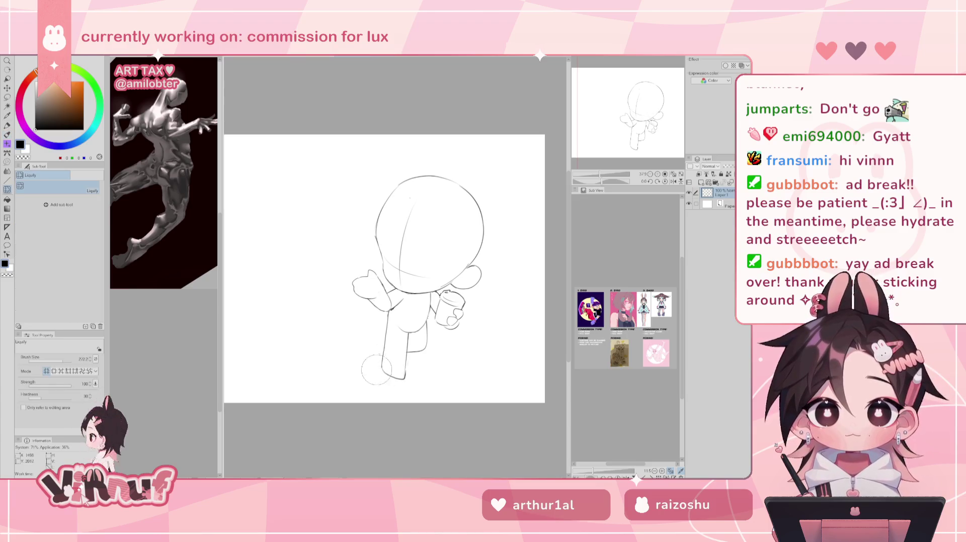
left_click_drag(375, 363, 391, 413)
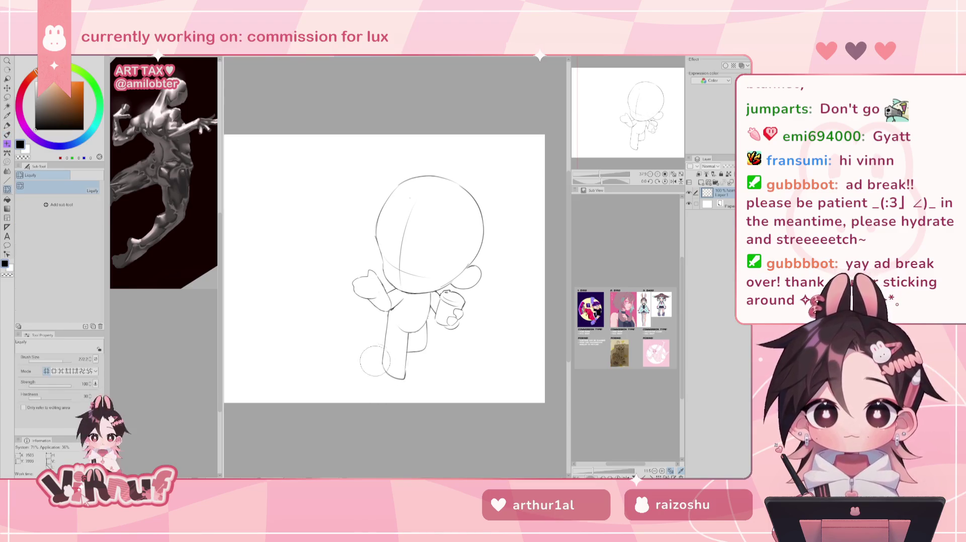
Liquify the lower leg and foot outlines, pushing the bottom of the foot up.
mouse_move(391, 413)
left_mouse_down()
mouse_move(374, 355)
mouse_move(390, 304)
left_mouse_up()
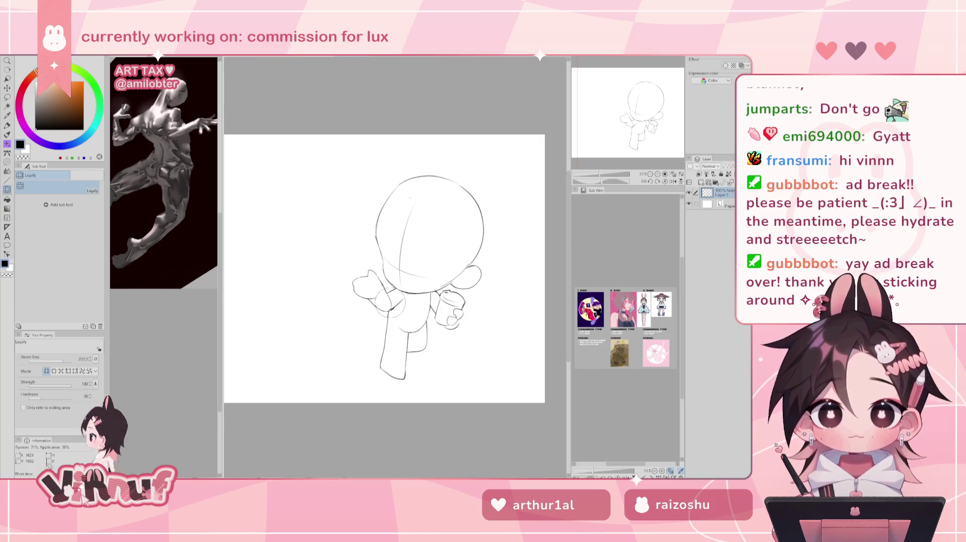
key("h")
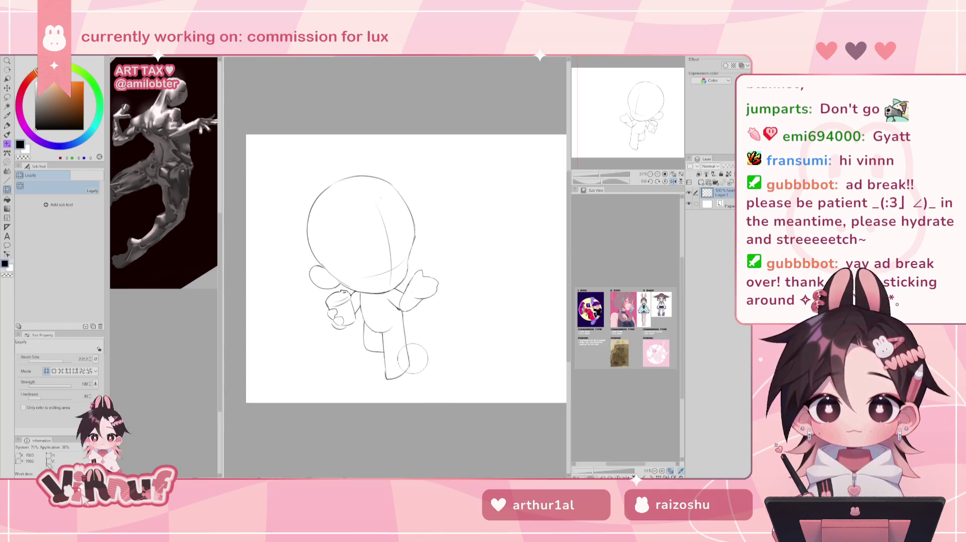
left_click_drag(420, 360, 417, 367)
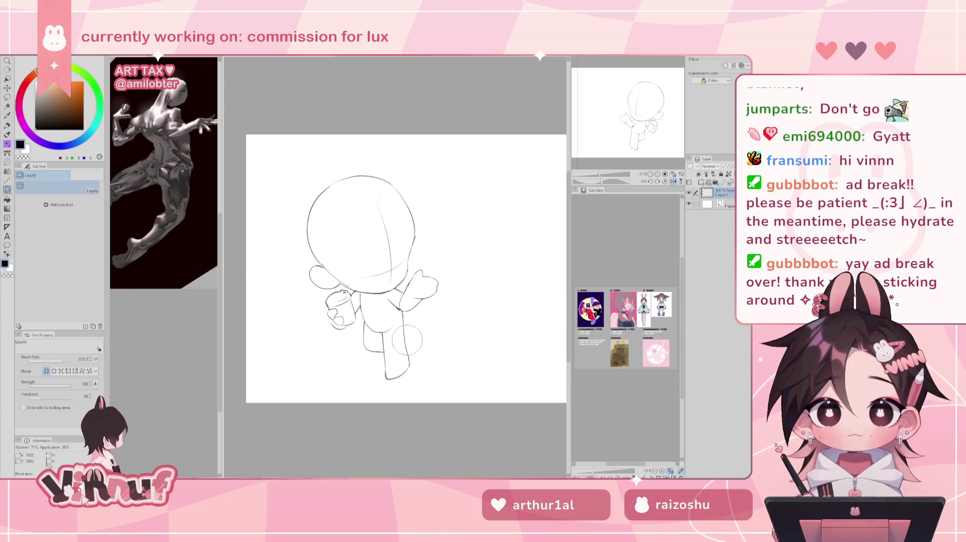
key("h")
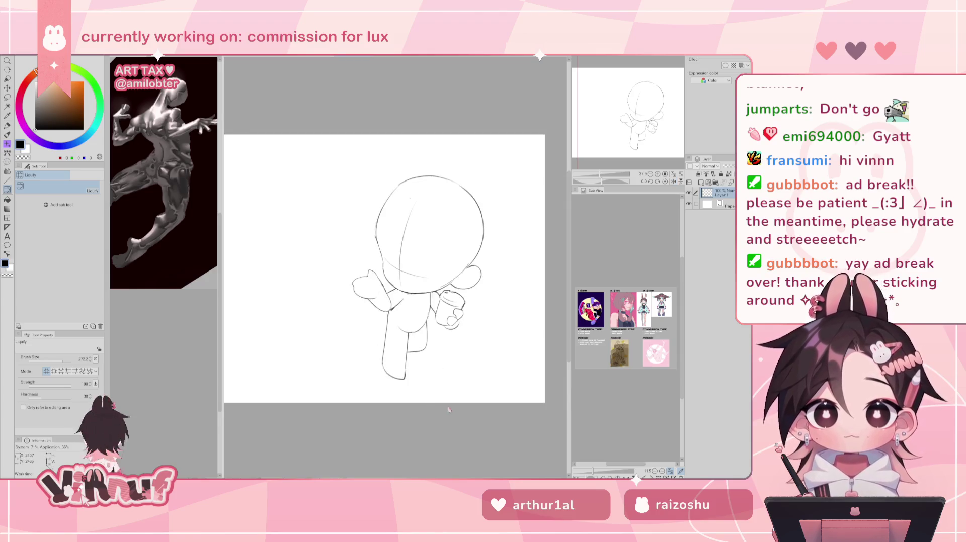
key("bracketright")
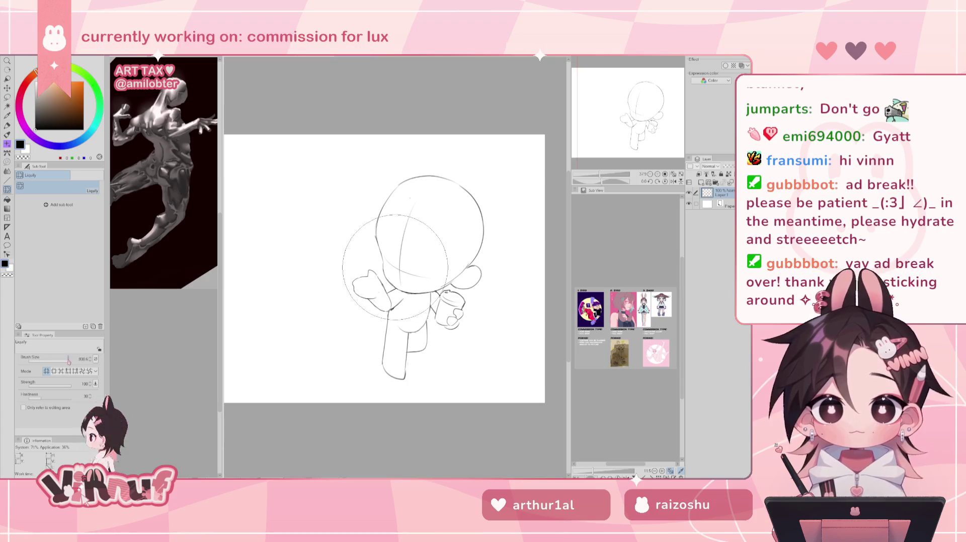
key("bracketleft")
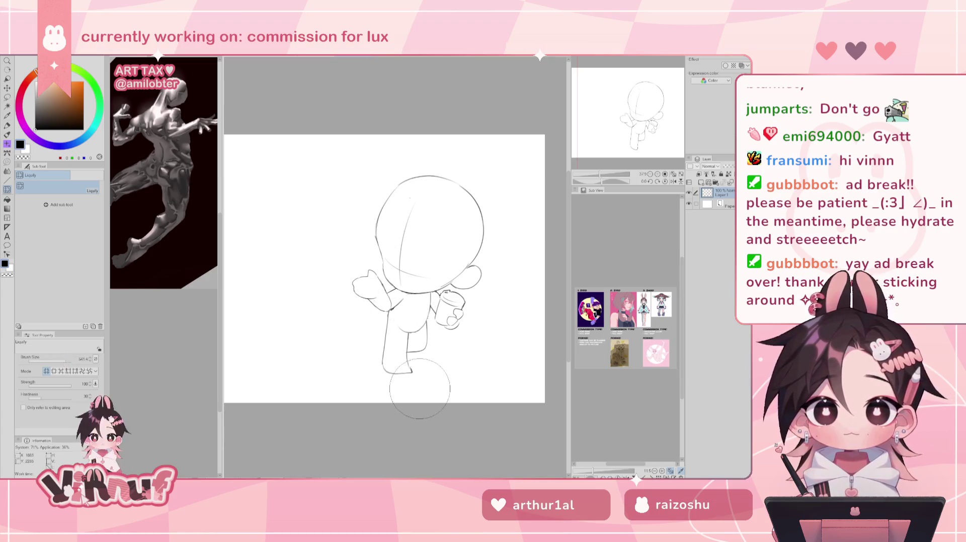
left_click_drag(408, 395, 409, 383)
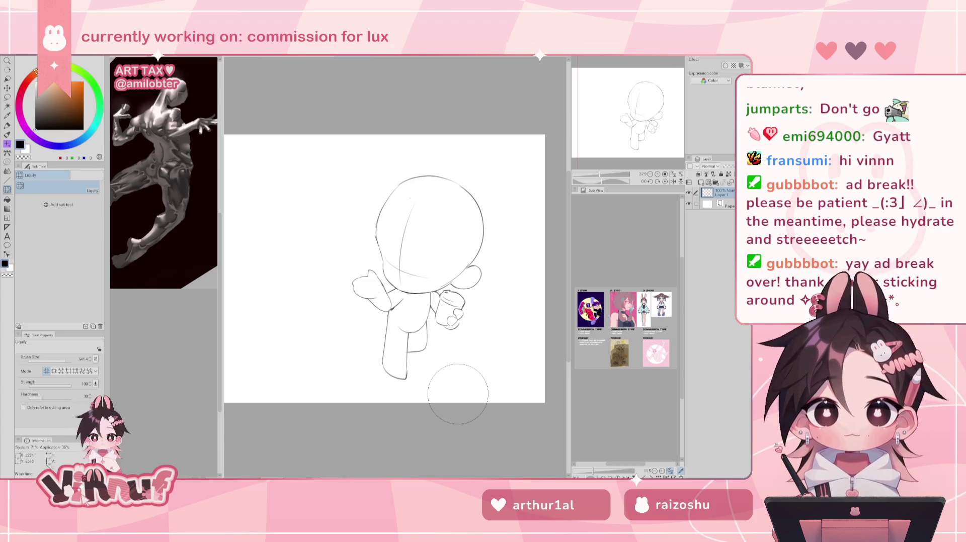
key("m")
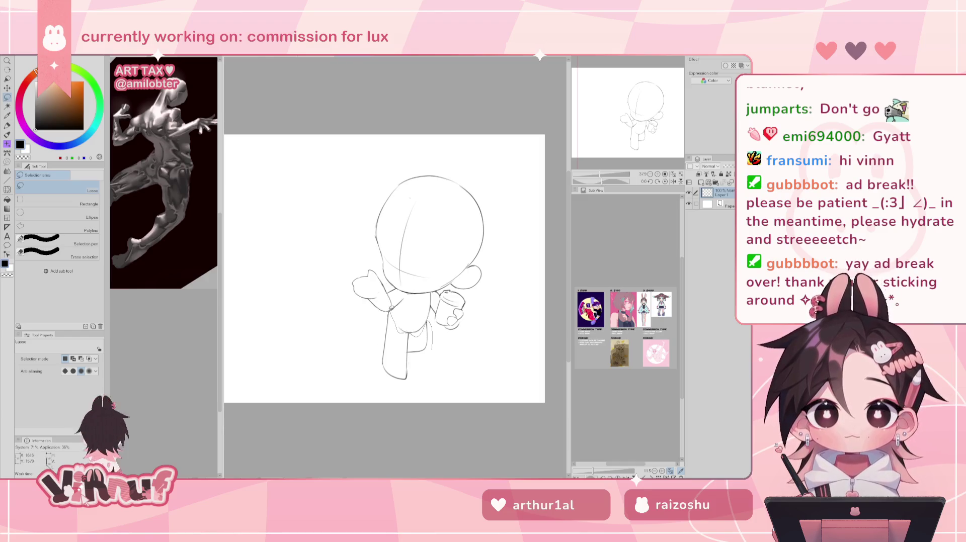
Lasso the legs and rotate them slightly clockwise with a committed Ctrl+T transform.
left_click_drag(392, 406, 459, 328)
key("ctrl+t")
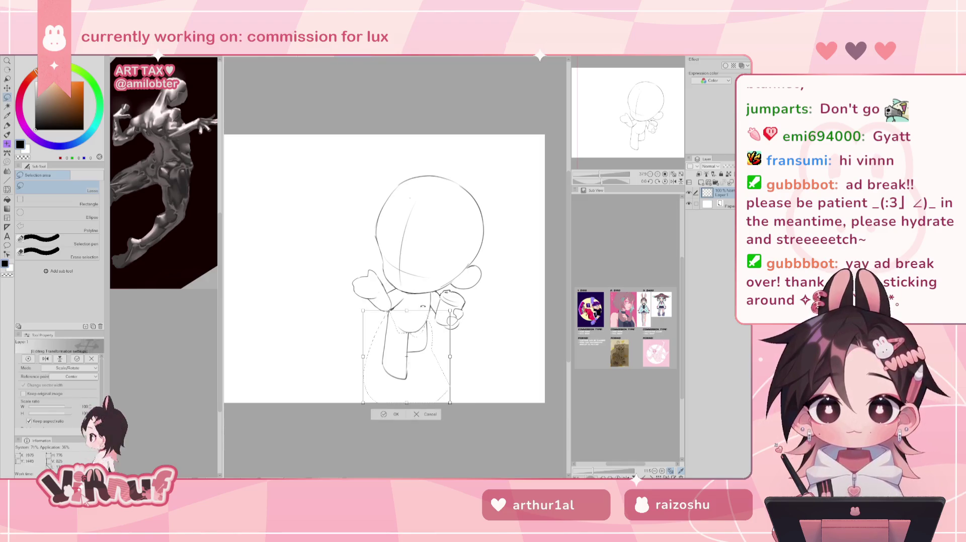
left_click_drag(442, 352, 441, 345)
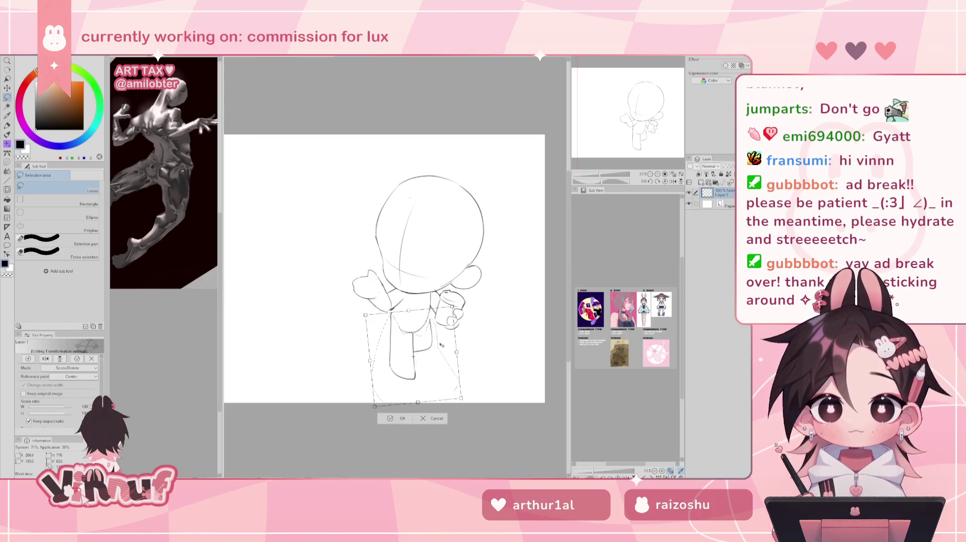
key("Return")
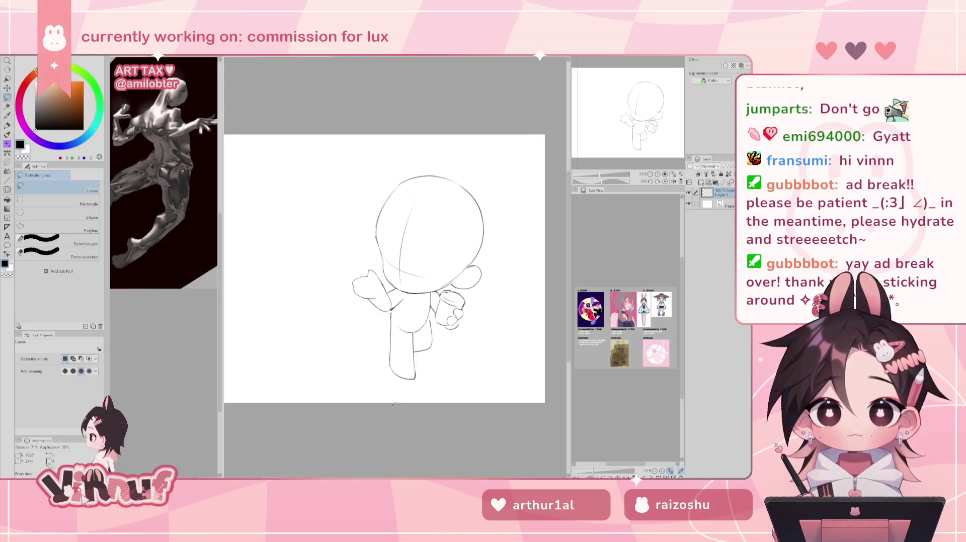
key("p")
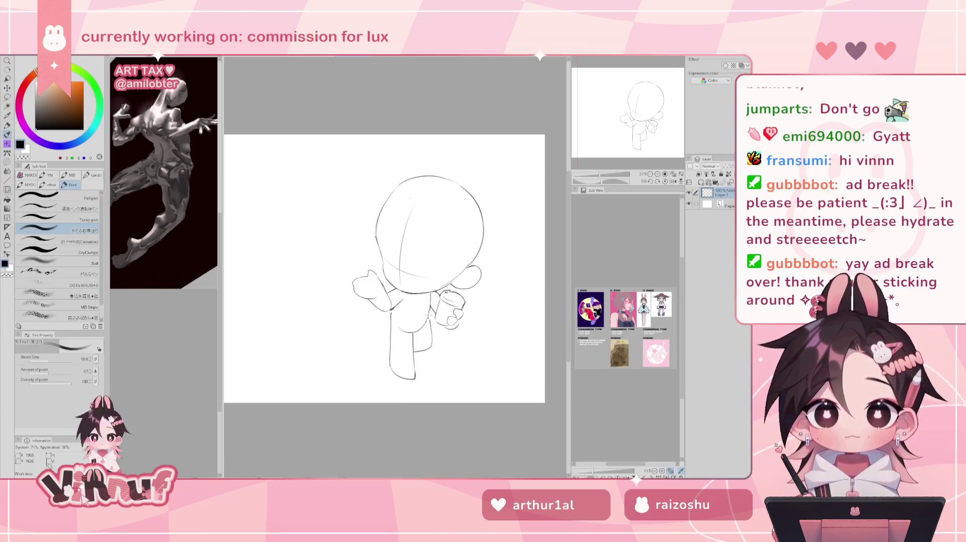
Check the pose mirrored, enlarge the Liquify brush, and begin lassoing the lower body.
key("h")
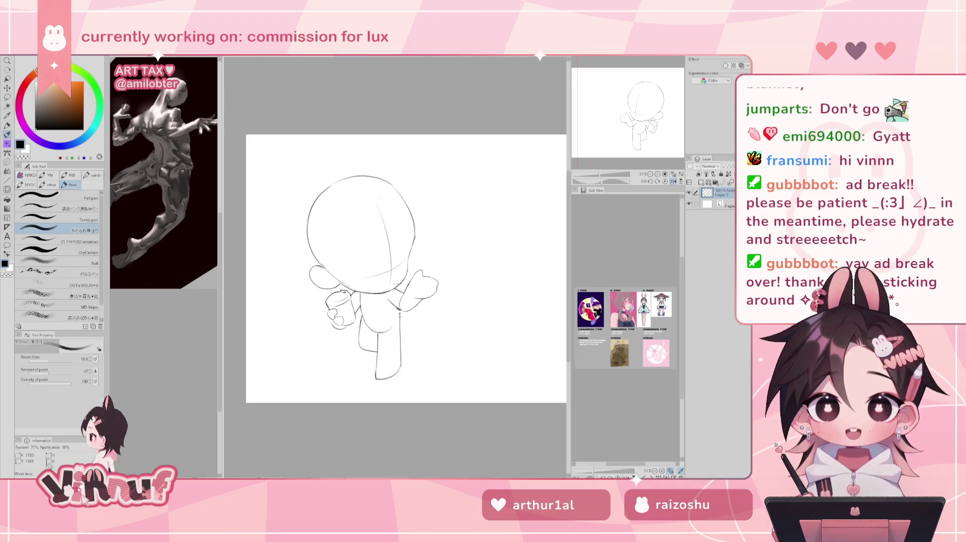
key("h")
key("j")
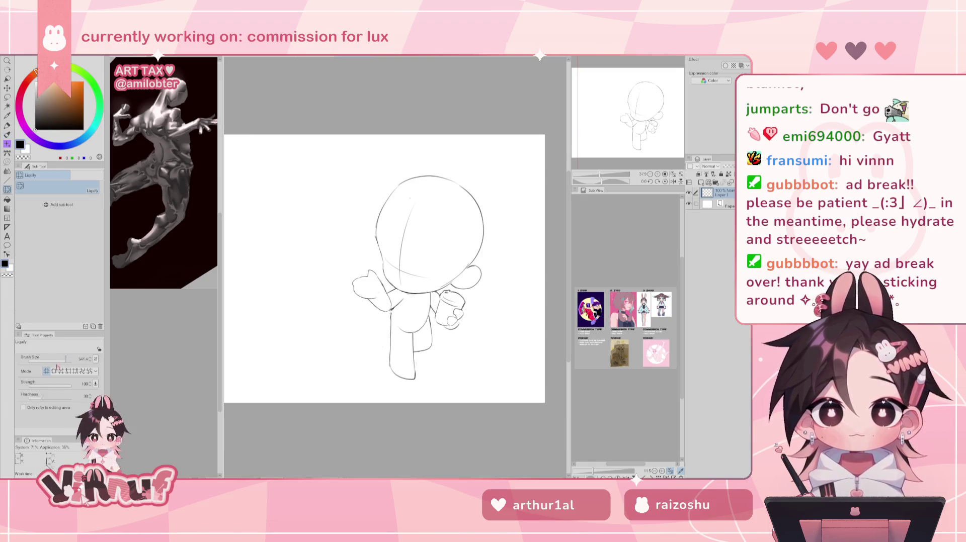
left_click_drag(62, 361, 64, 361)
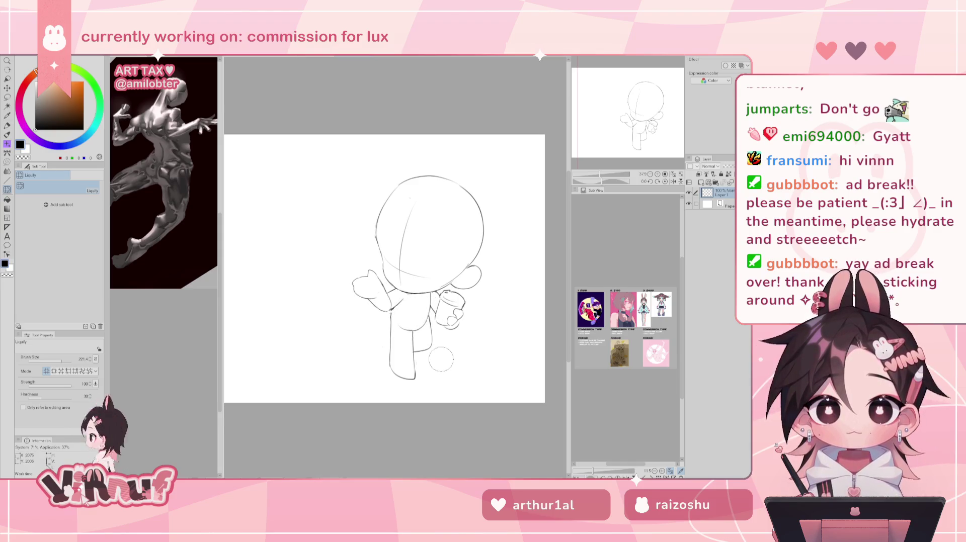
key("h")
key("h")
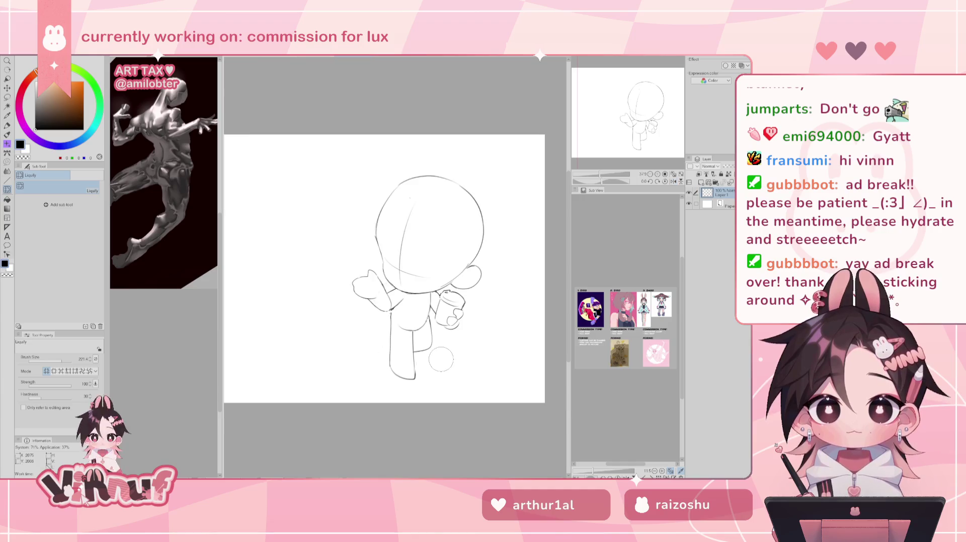
key("m")
left_click_drag(354, 262, 473, 296)
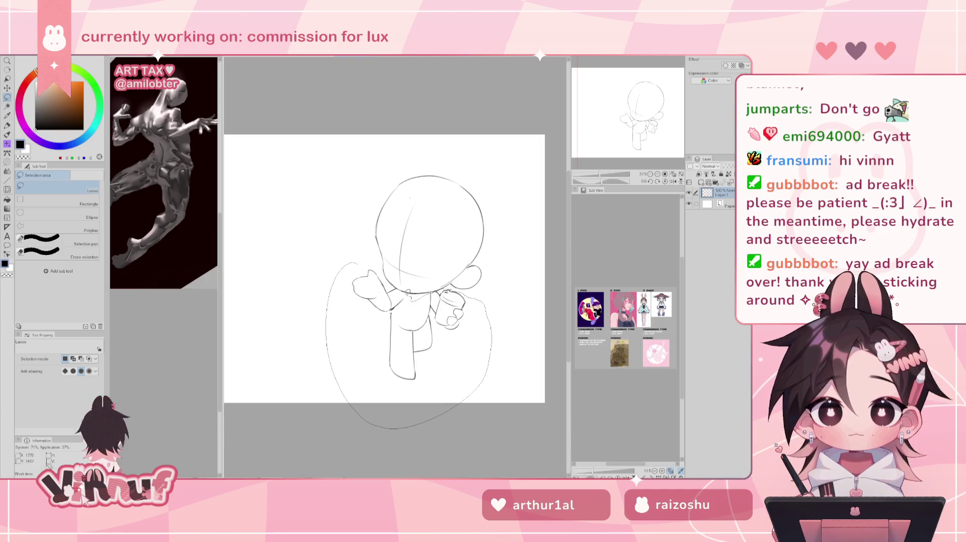
Close the lower-body lasso and try shifting it, then deselect and restore the selection.
left_click_drag(409, 292, 353, 261)
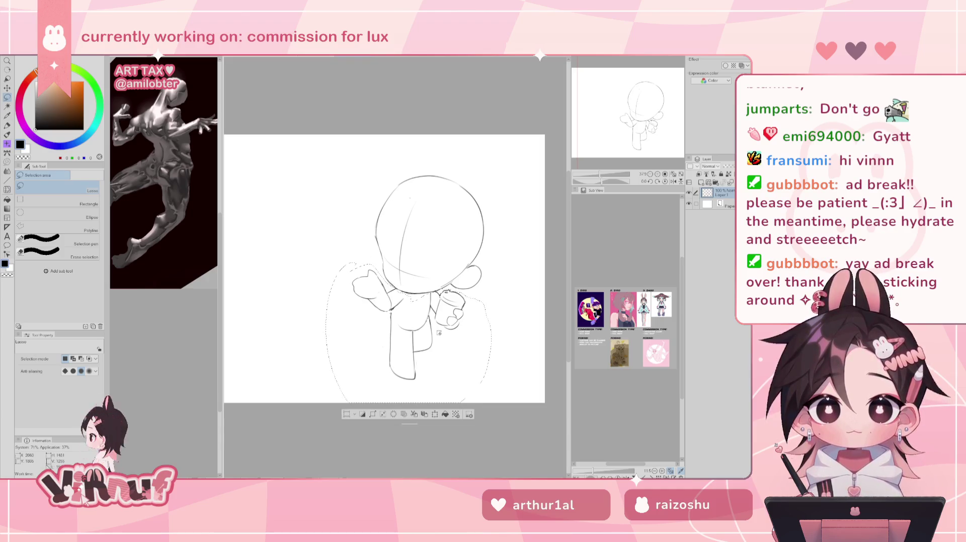
key("k")
left_click_drag(419, 321, 457, 326)
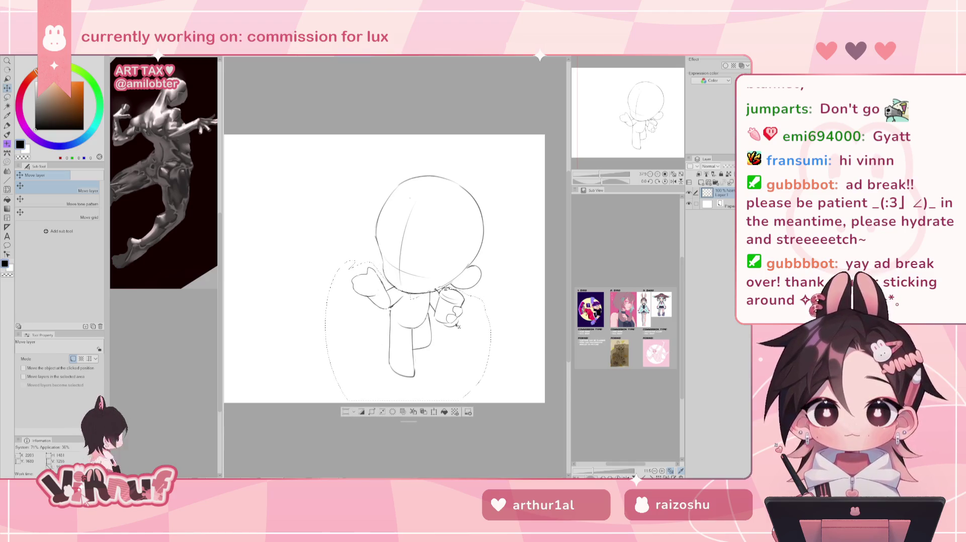
left_click_drag(457, 326, 459, 324)
key("ctrl+d")
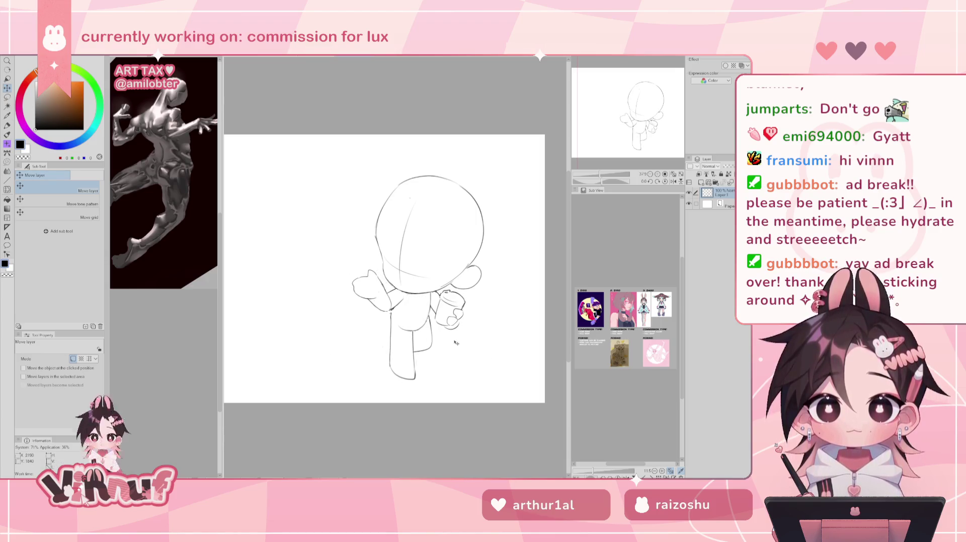
key("ctrl+z")
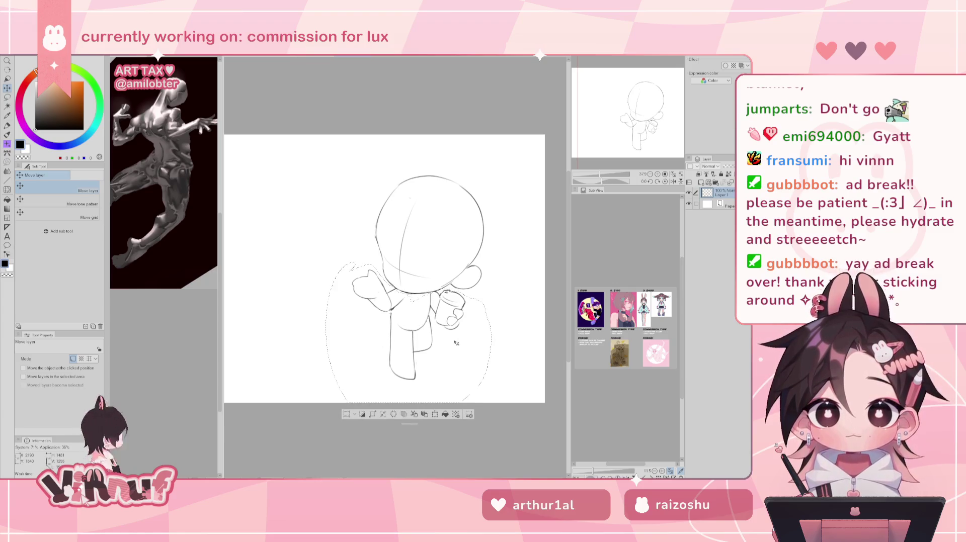
Try rotating the selected lower body, then cancel the transform to keep its original pose.
key("ctrl+t")
left_click_drag(470, 207, 458, 342)
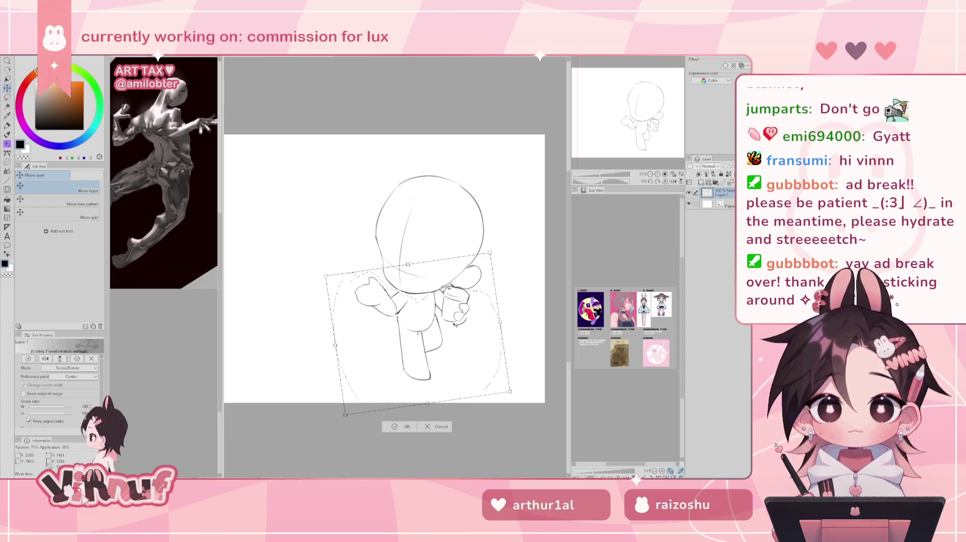
left_click_drag(447, 287, 452, 338)
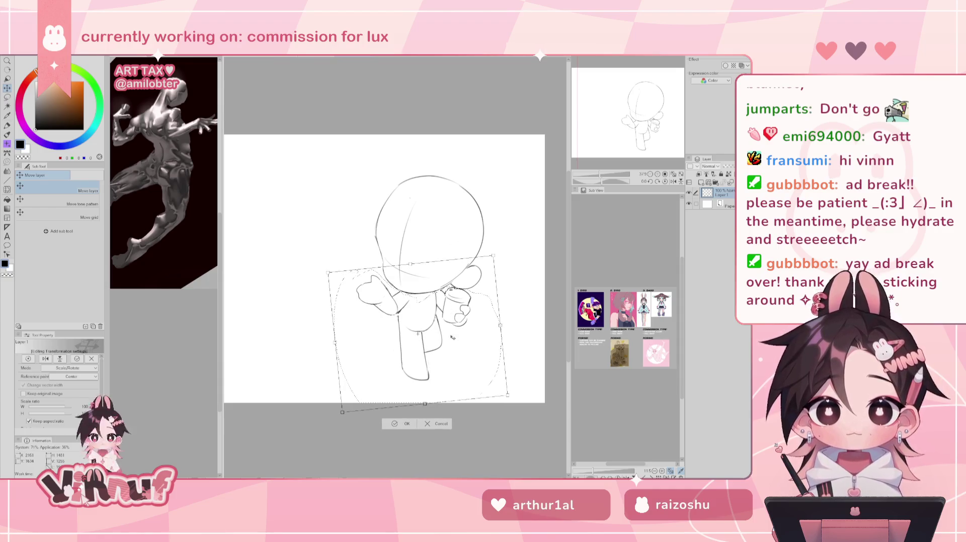
left_click(440, 424)
Transform the lower body again, raising it a few pixels, and confirm.
key("ctrl+shift+t")
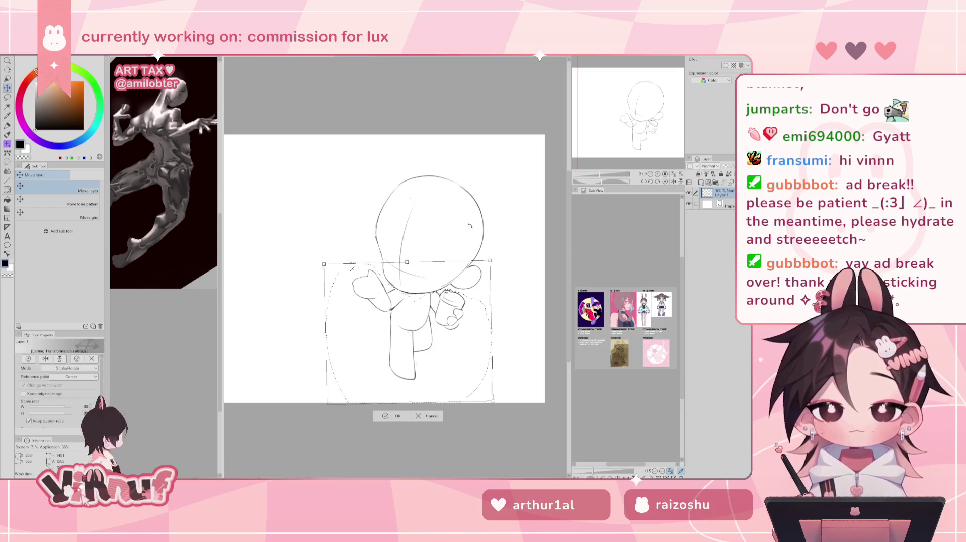
left_click_drag(467, 297, 473, 229)
left_click_drag(463, 308, 465, 319)
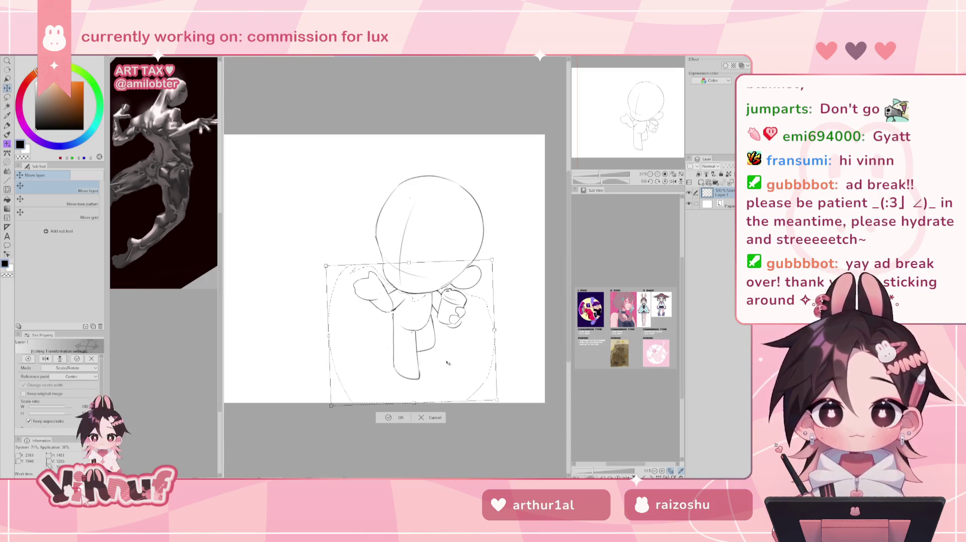
key("Return")
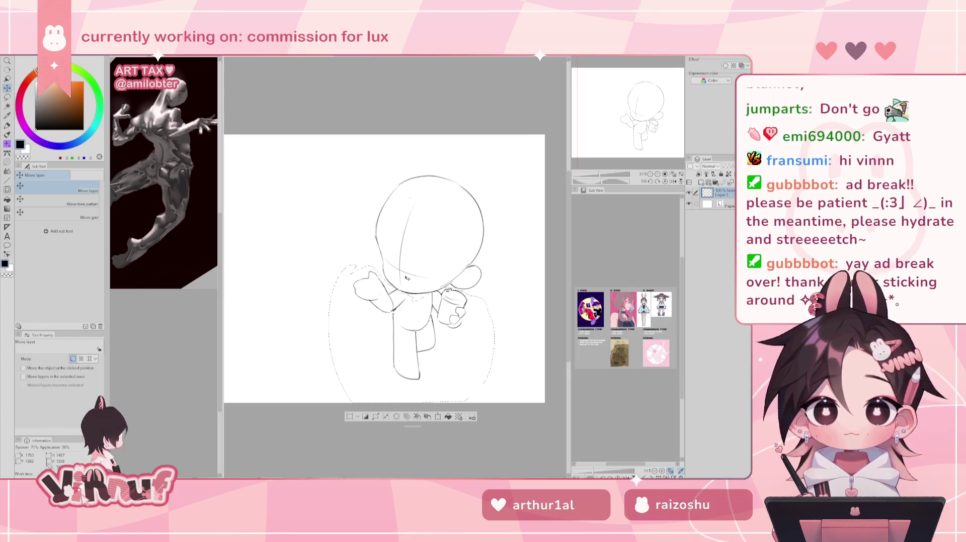
Lasso the left arm, rotate it counterclockwise, shrink it to 90% and shift it slightly right.
key("m")
mouse_move(363, 333)
left_mouse_down()
mouse_move(385, 276)
mouse_move(358, 329)
left_mouse_up()
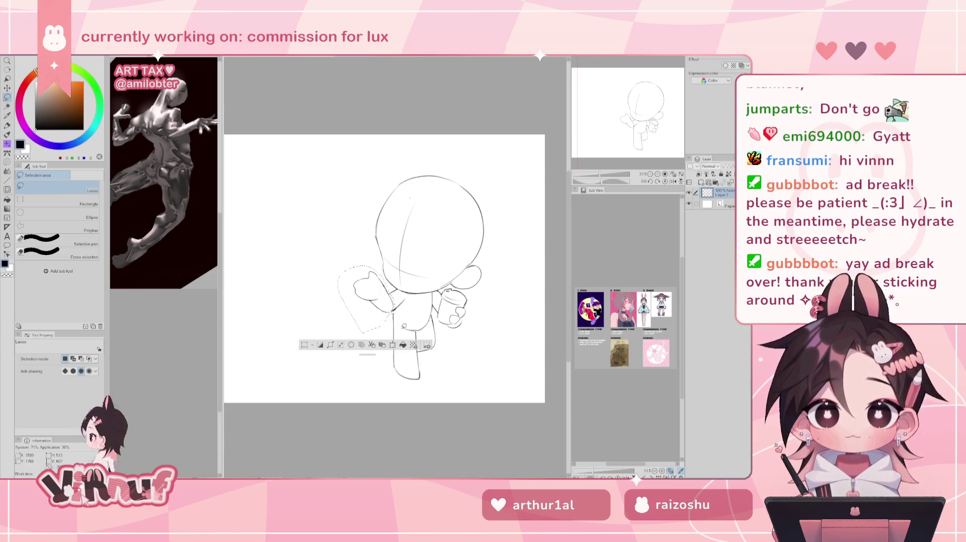
key("ctrl+t")
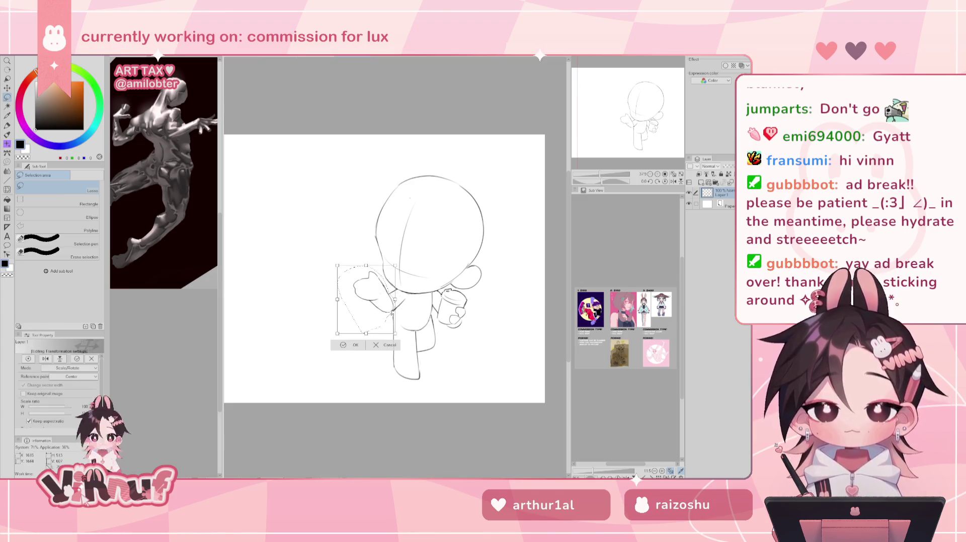
left_click_drag(393, 309, 398, 236)
left_click_drag(401, 330, 397, 319)
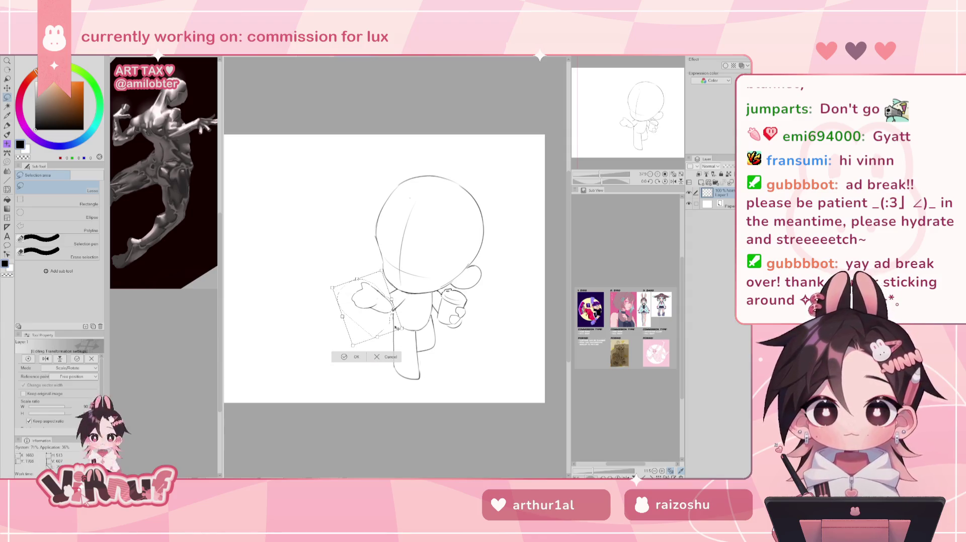
left_click_drag(397, 328, 399, 328)
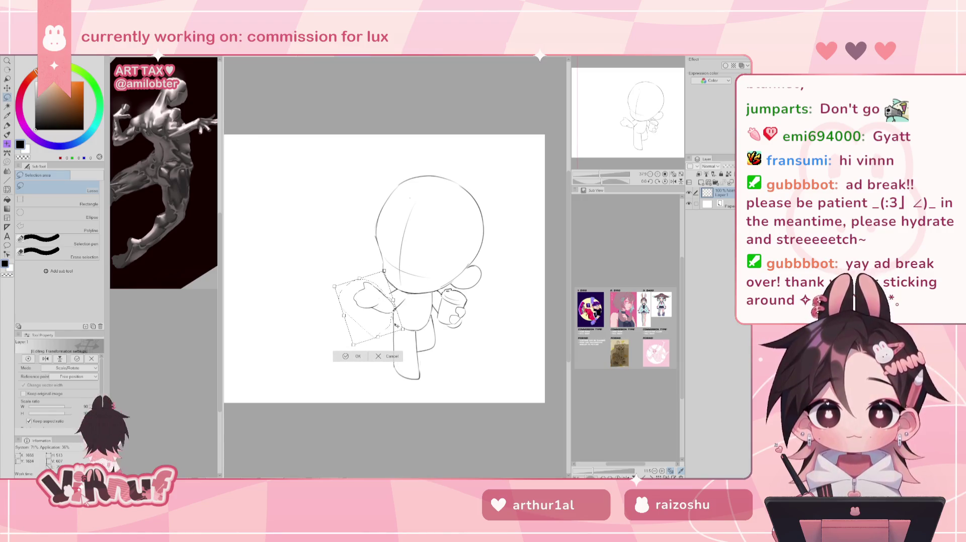
left_click(365, 360)
Check the proportions mirrored, then lasso the left arm to move it left.
key("e")
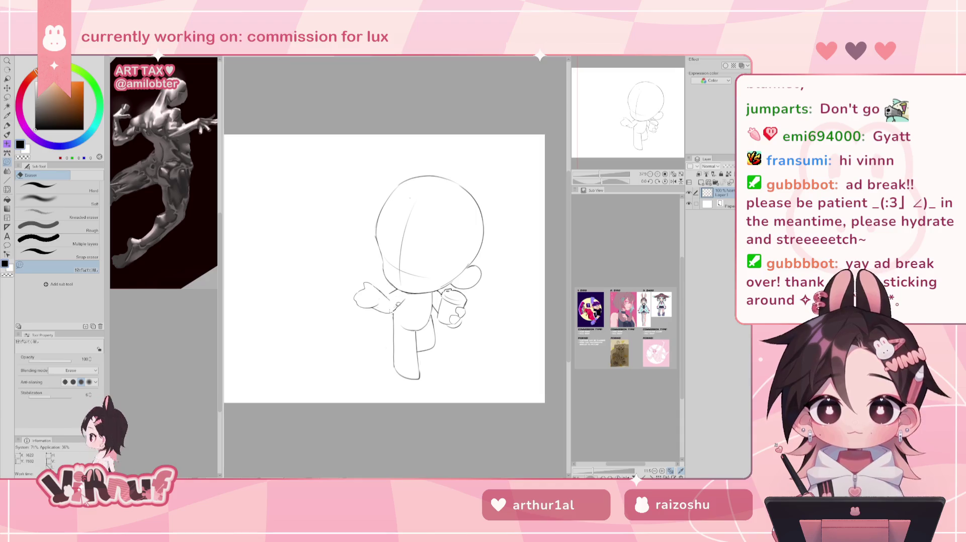
key("h")
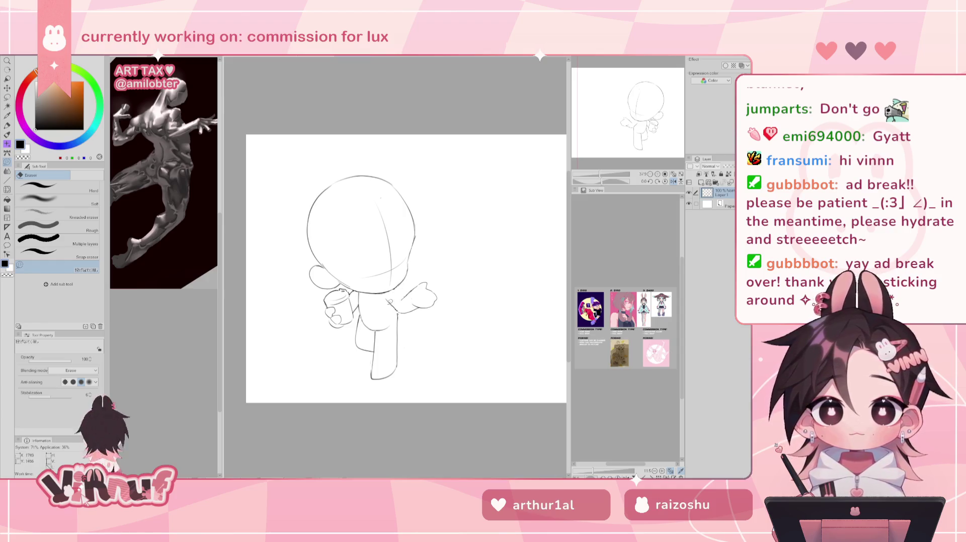
key("h")
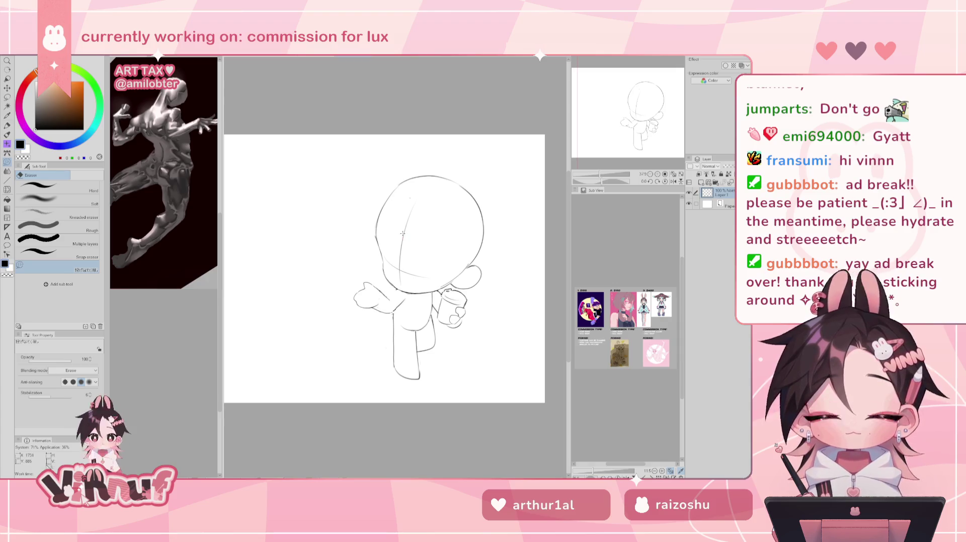
key("m")
mouse_move(352, 278)
left_mouse_down()
mouse_move(395, 312)
mouse_move(398, 292)
mouse_move(382, 301)
mouse_move(409, 332)
mouse_move(401, 314)
left_mouse_up()
key("k")
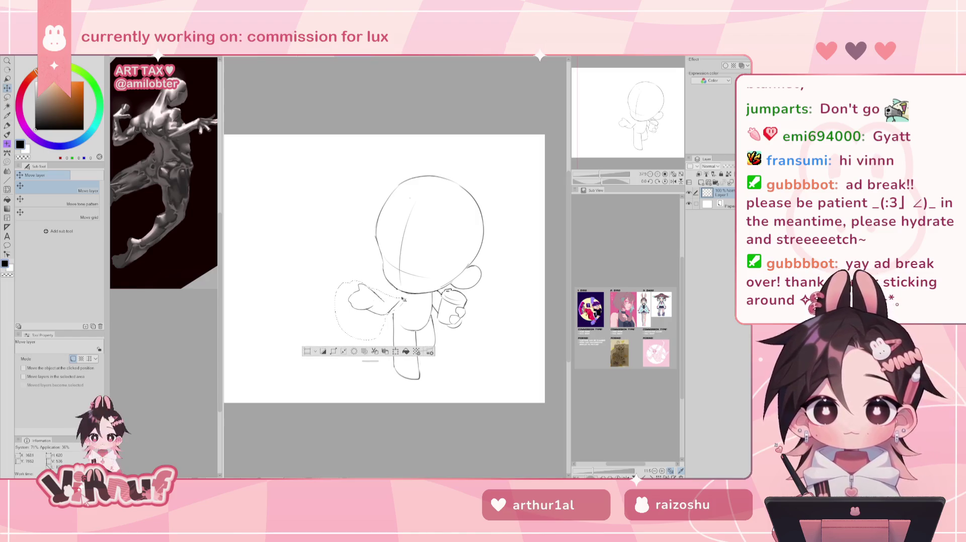
Drop the arm selection and alternate pen and eraser to clean the arm lines.
key("ctrl+d")
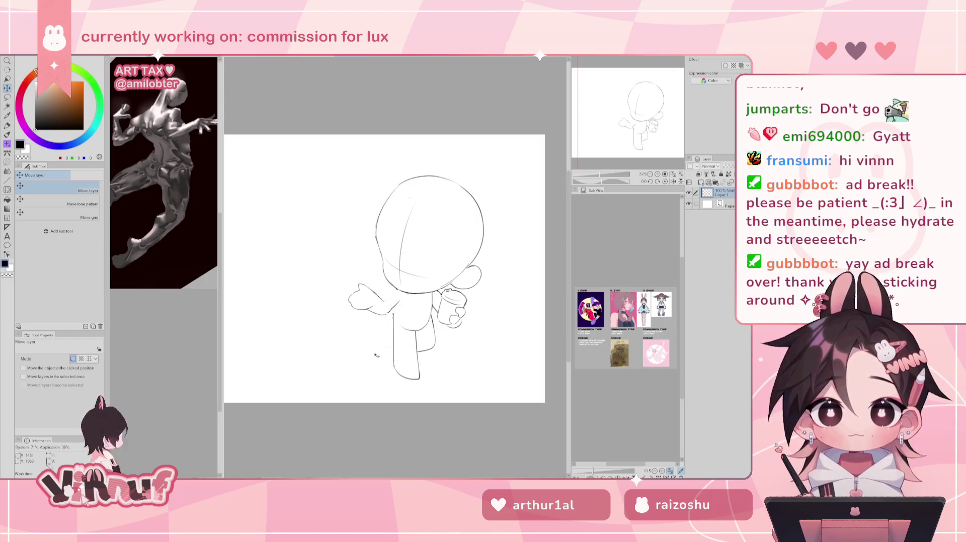
key("p")
key("e")
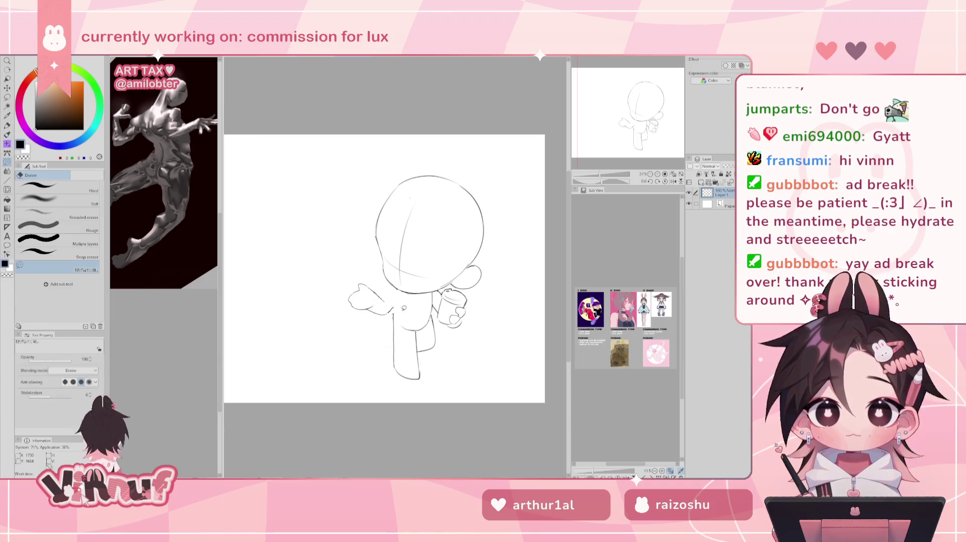
key("b")
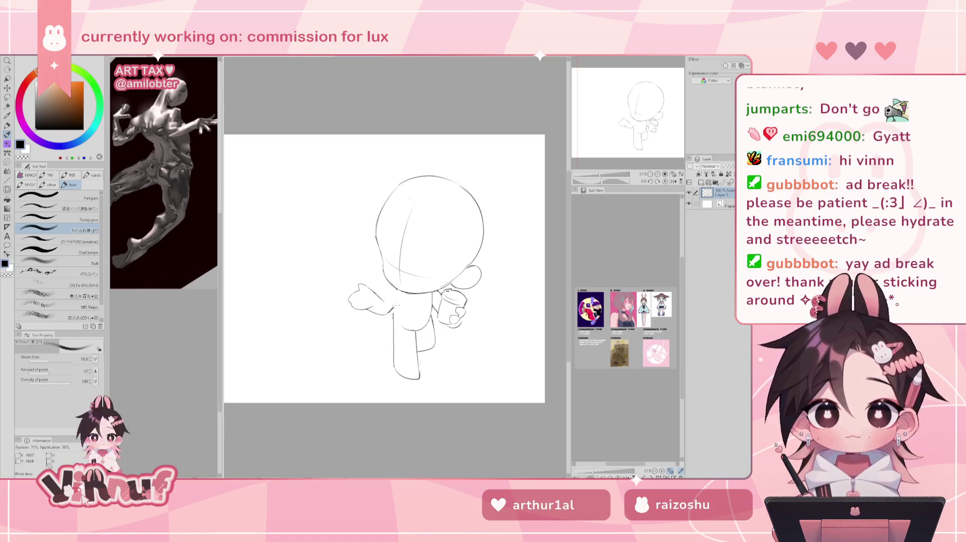
key("e")
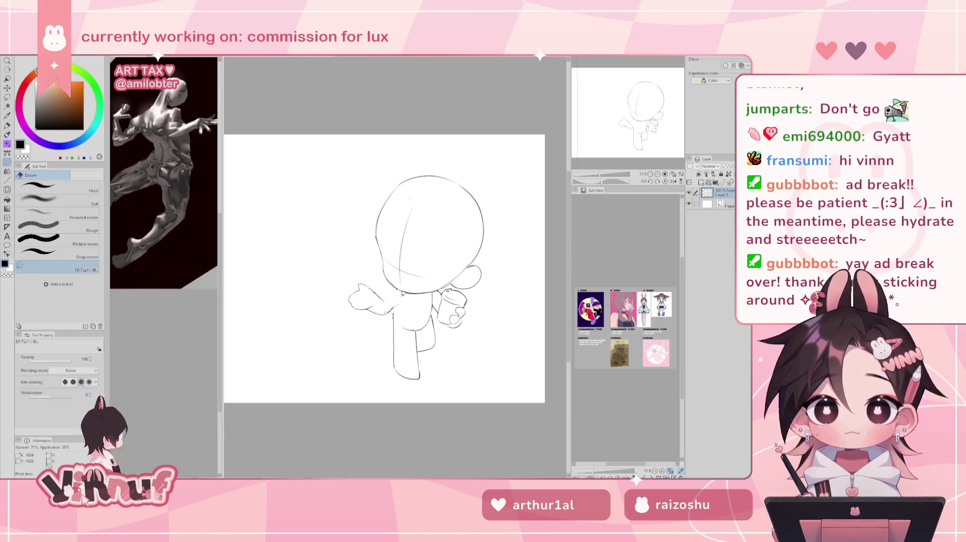
key("b")
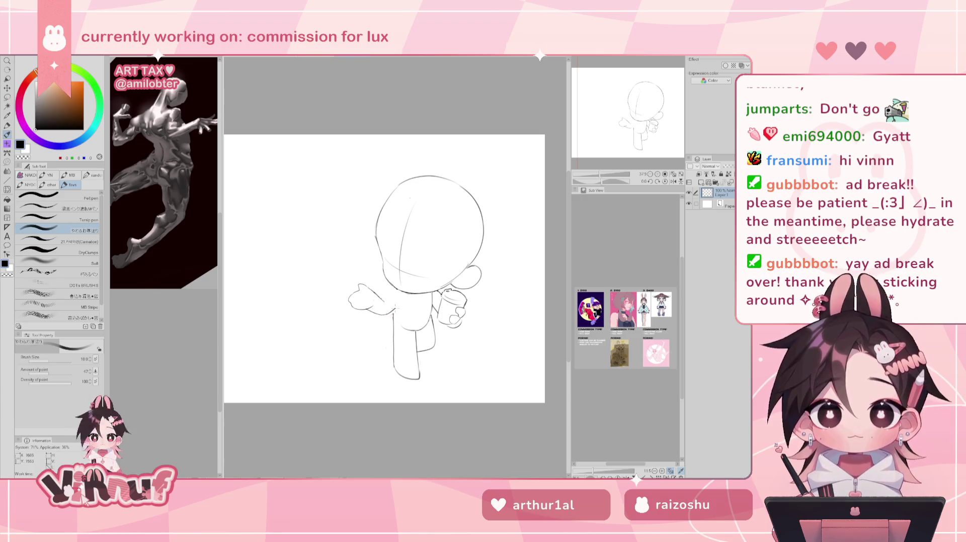
key("e")
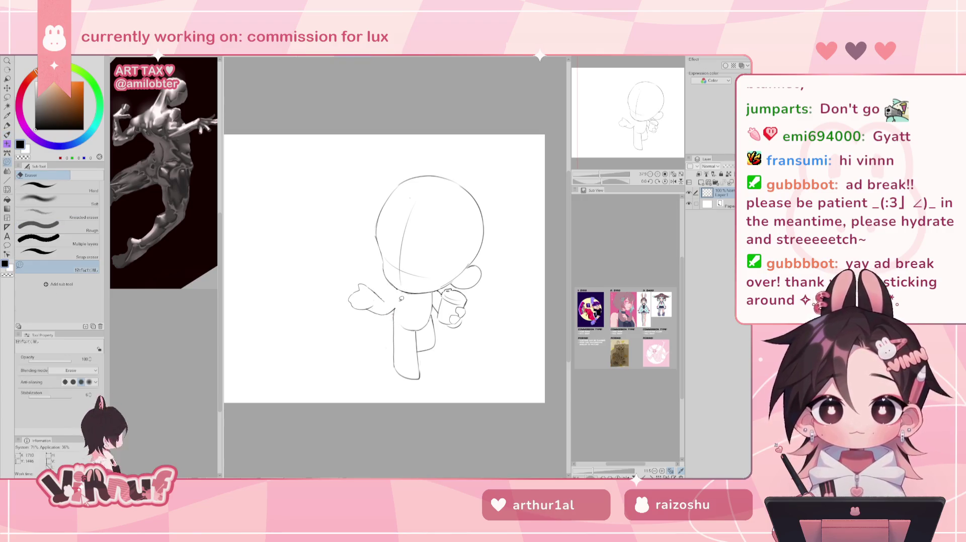
Check the arm in a mirrored view and keep touching up where it meets the body.
key("h")
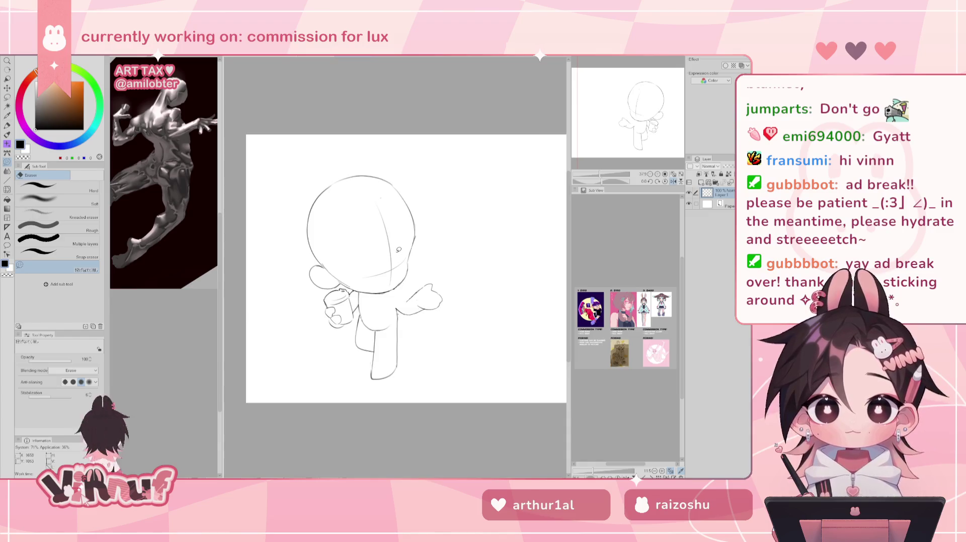
key("b")
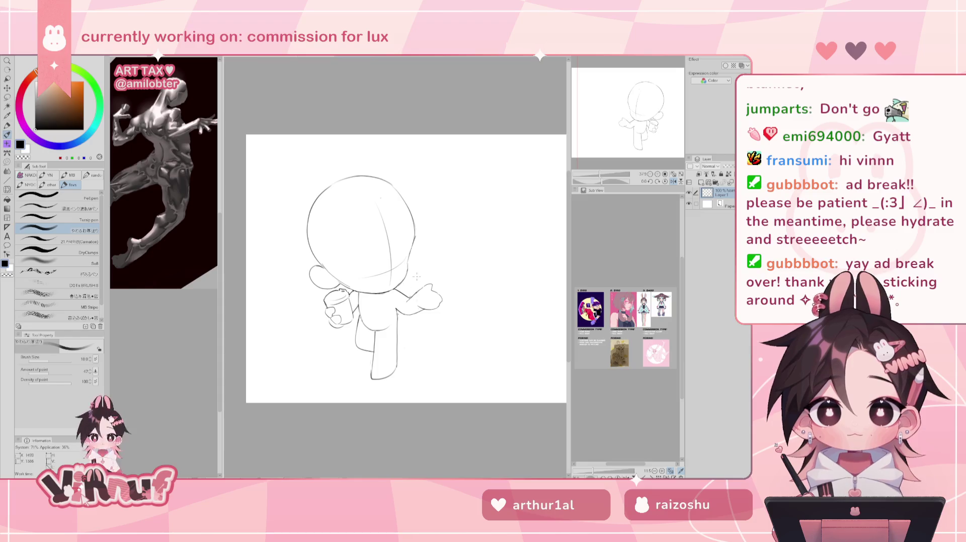
key("h")
key("e")
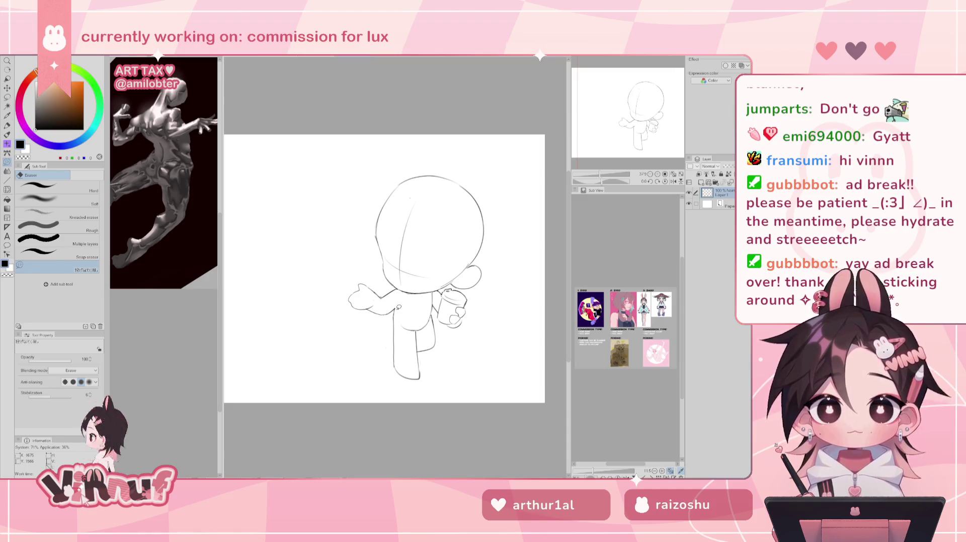
scroll(394, 270, "down", 2)
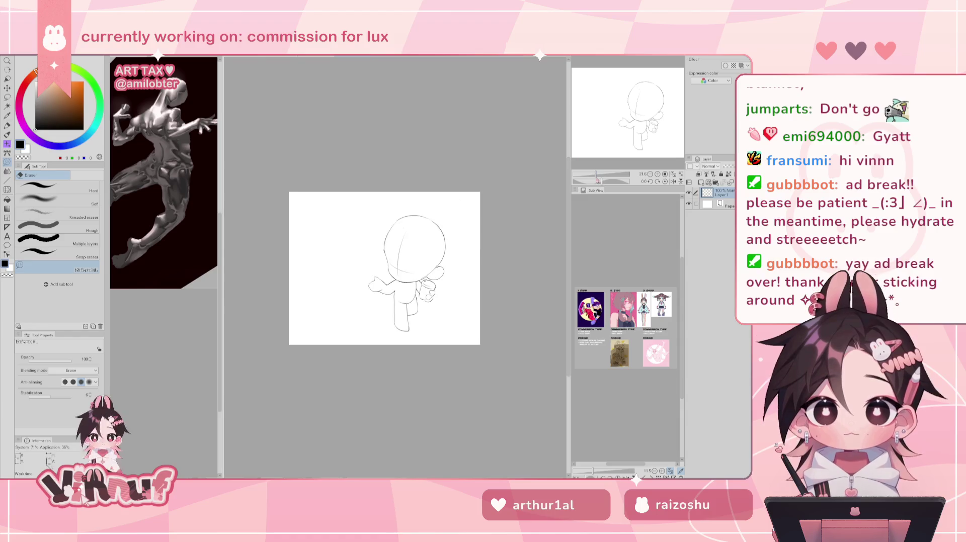
scroll(394, 269, "up", 2)
scroll(394, 269, "up", 2)
scroll(394, 269, "down", 2)
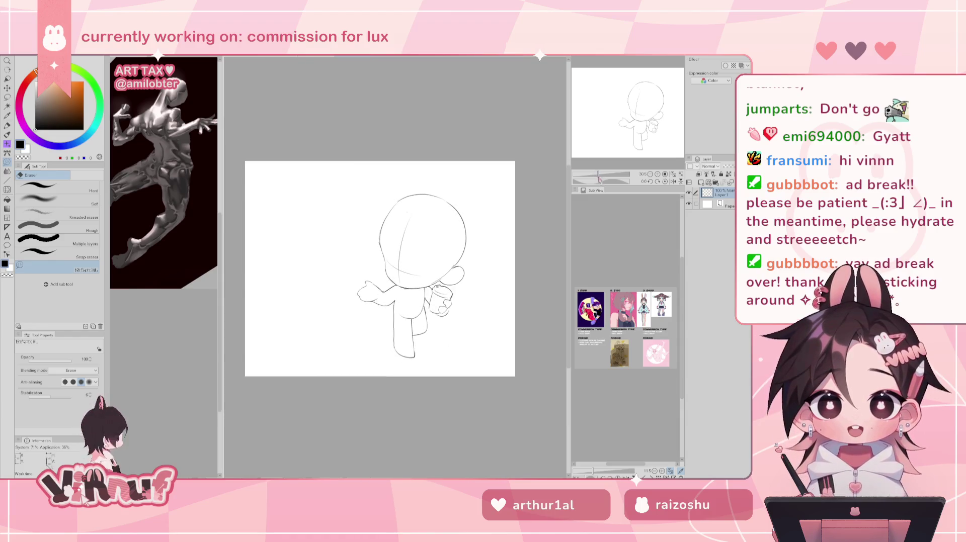
Lasso the left hand, enlarge it to about 109%, rotate it slightly and apply.
key("h")
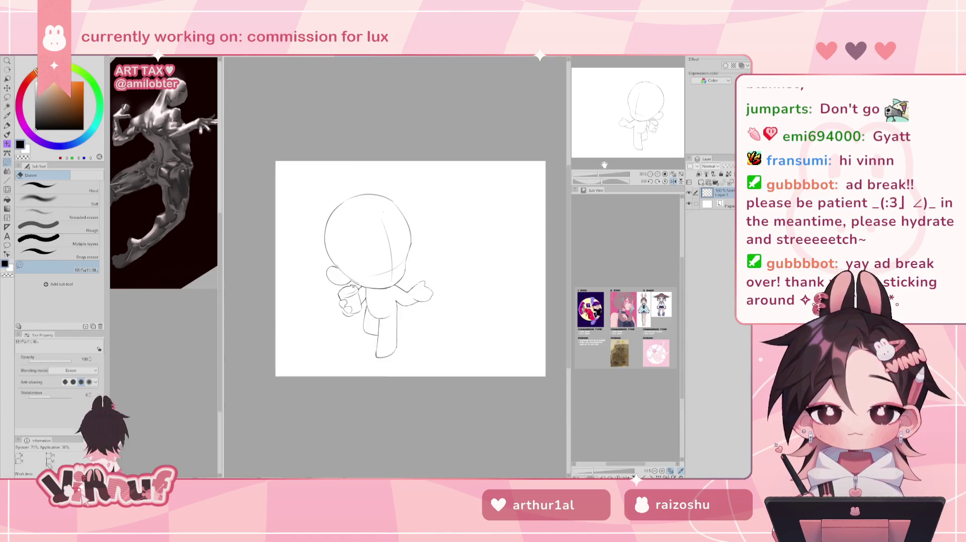
key("h")
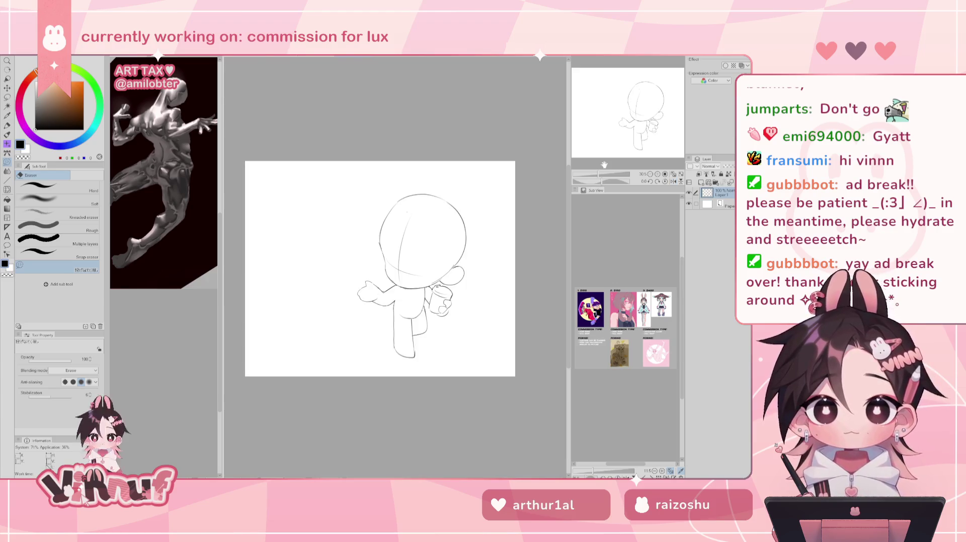
key("m")
left_click_drag(385, 307, 388, 306)
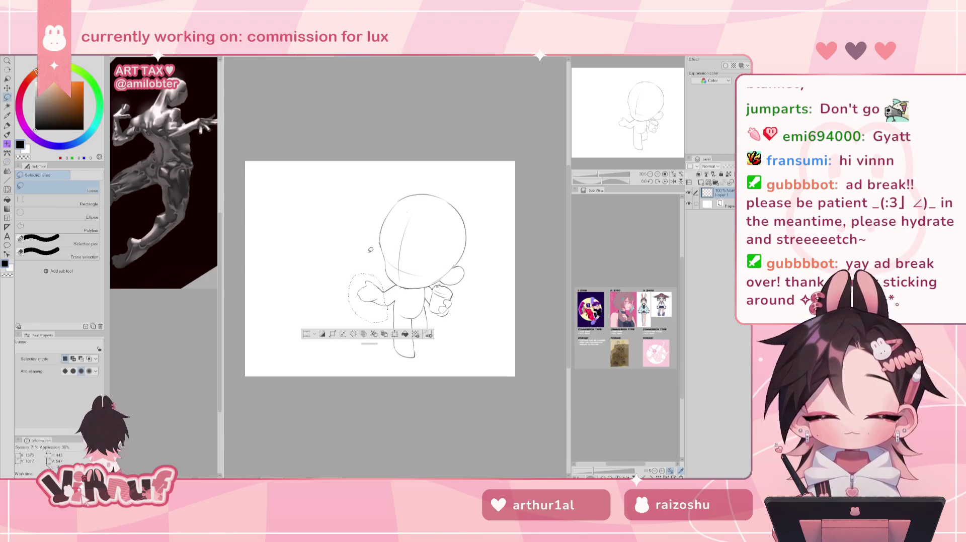
key("ctrl+t")
left_click_drag(366, 274, 381, 281)
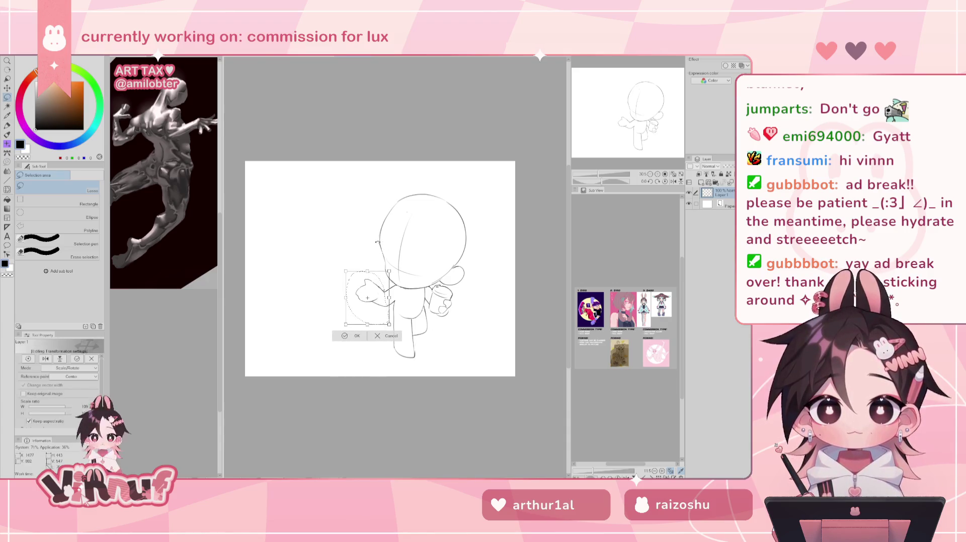
left_click_drag(373, 240, 371, 249)
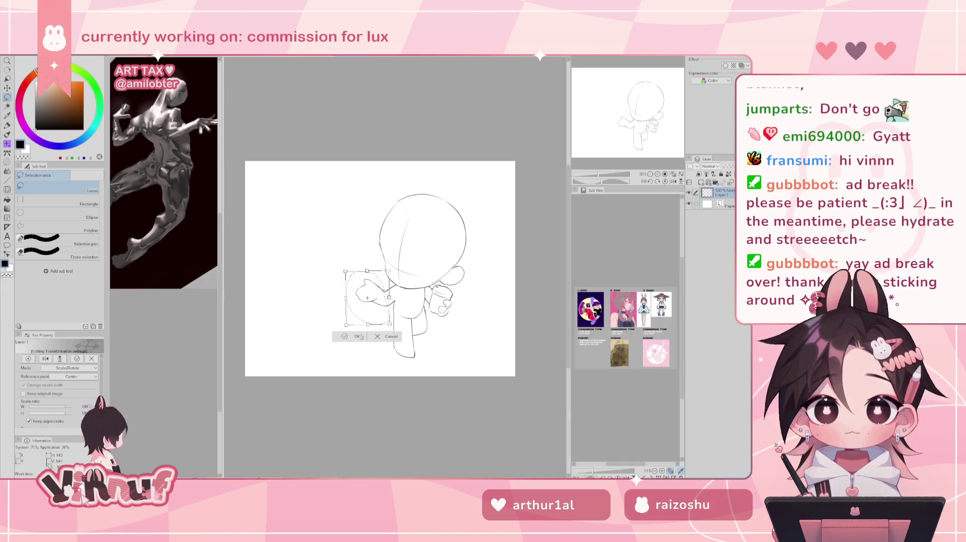
key("Return")
key("e")
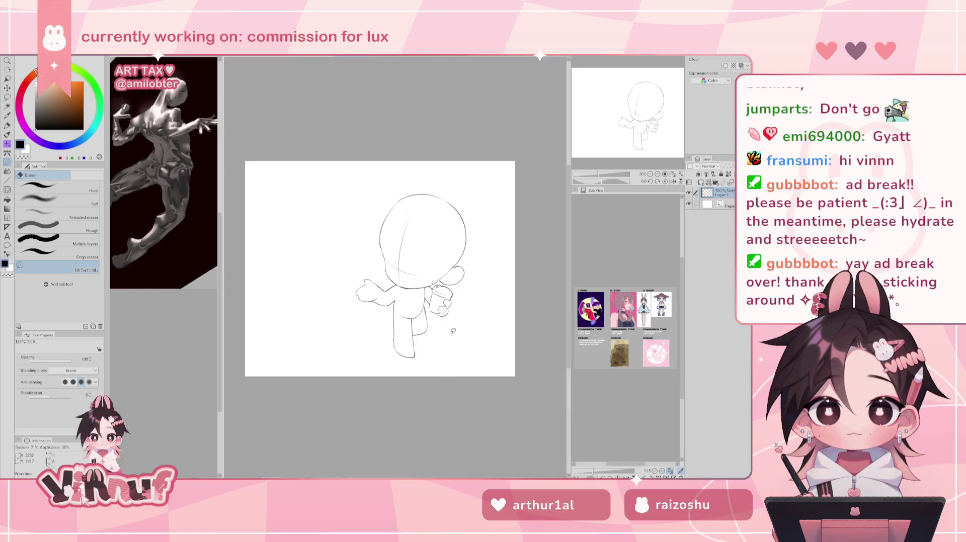
key("p")
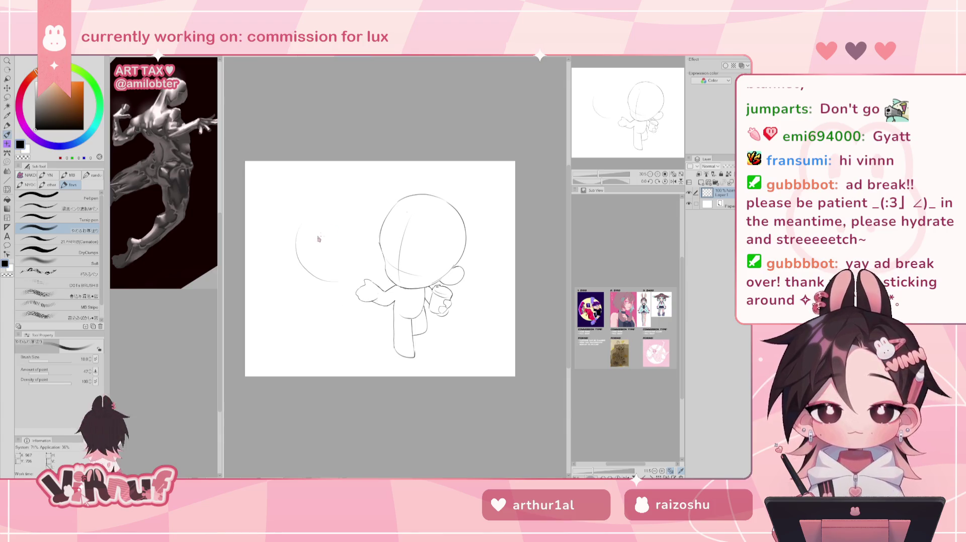
Draw the left and top arcs of a second head beside the first, redoing misdrawn strokes.
left_click_drag(328, 224, 327, 281)
left_click_drag(302, 236, 336, 201)
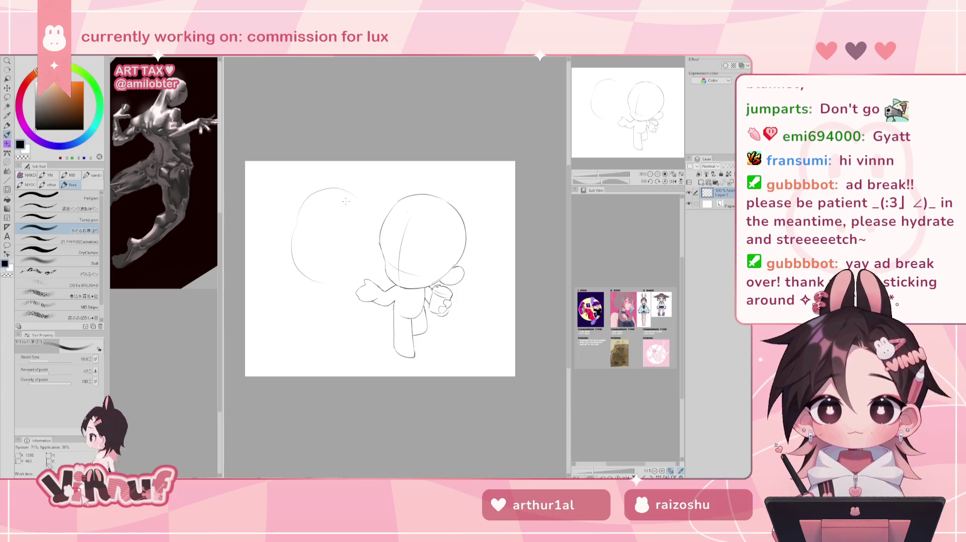
key("ctrl+z")
mouse_move(300, 239)
left_mouse_down()
mouse_move(359, 226)
mouse_move(363, 246)
left_mouse_up()
key("ctrl+z")
key("ctrl+z")
mouse_move(299, 213)
left_mouse_down()
mouse_move(352, 209)
mouse_move(366, 258)
left_mouse_up()
key("ctrl+z")
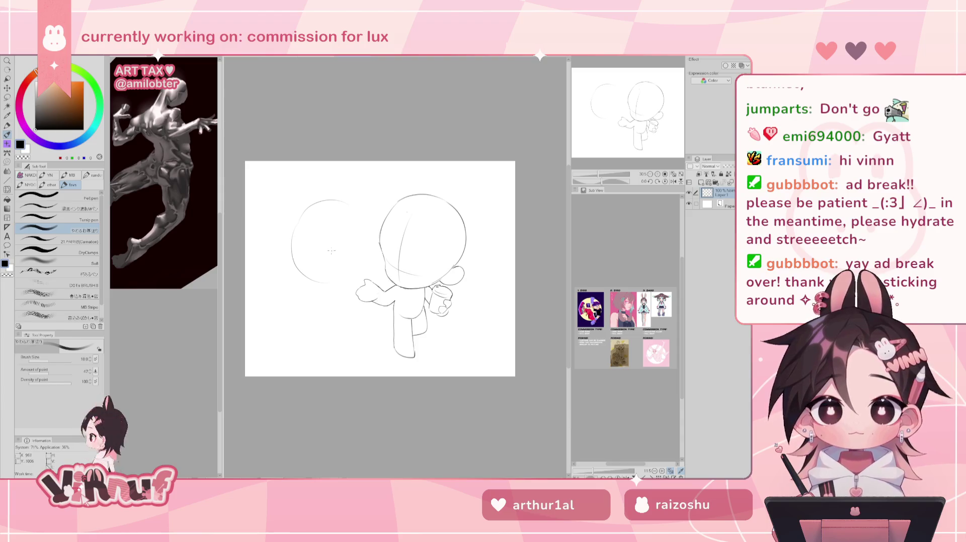
Finish the second head's right side and bottom, then lasso around it.
left_click_drag(352, 210, 370, 246)
key("ctrl+z")
key("ctrl+z")
left_click_drag(352, 203, 368, 262)
left_click_drag(325, 286, 357, 280)
key("ctrl+z")
key("ctrl+z")
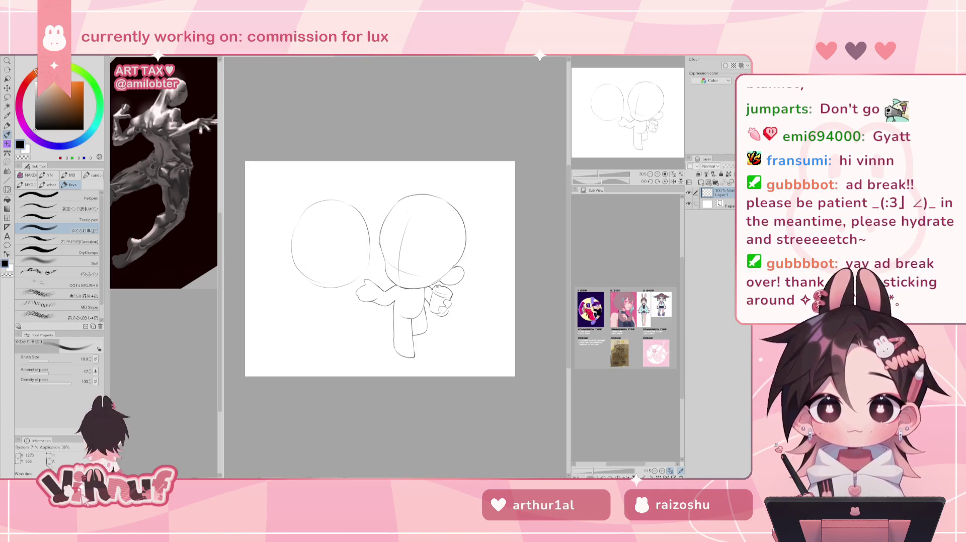
key("m")
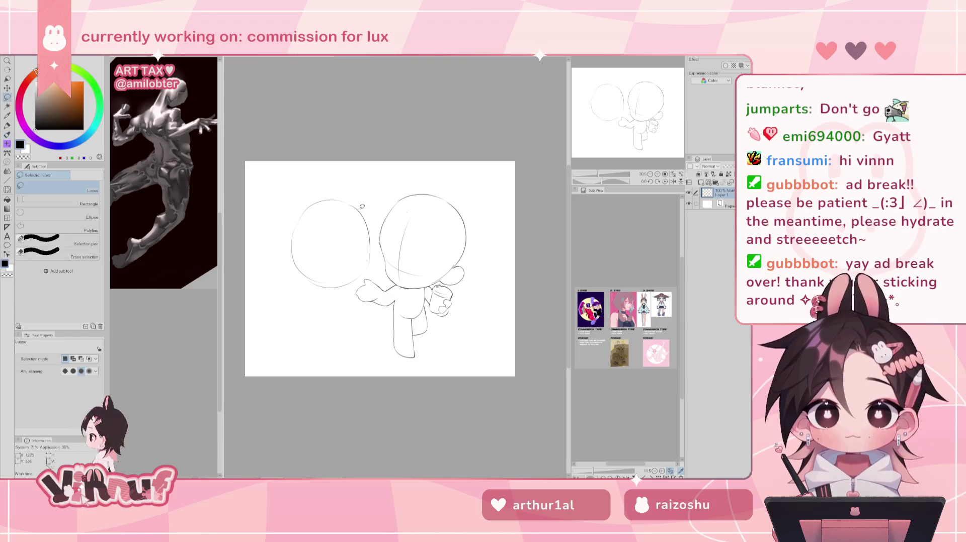
left_click_drag(269, 254, 365, 278)
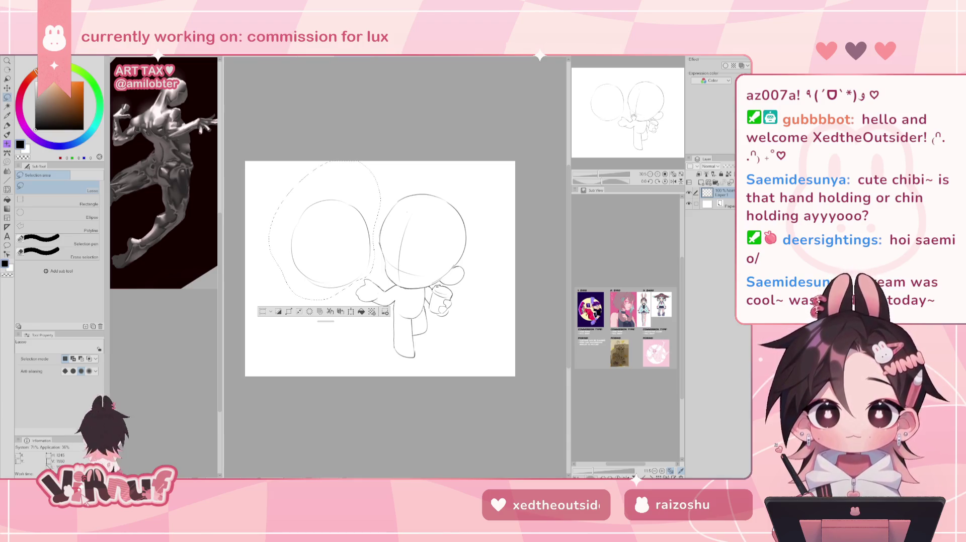
Move the second head circle slightly up and left, then deselect it.
left_click_drag(636, 117, 638, 119)
key("k")
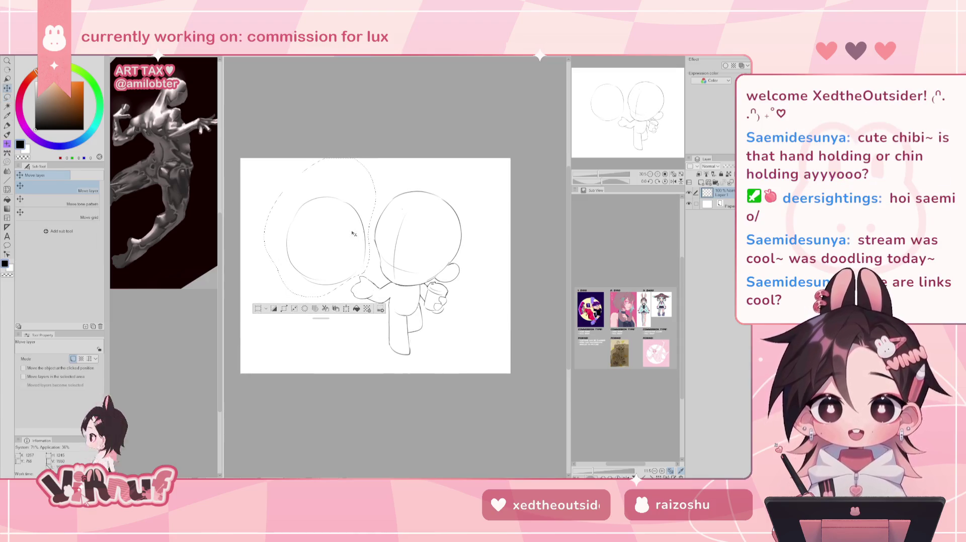
left_click_drag(356, 245, 353, 234)
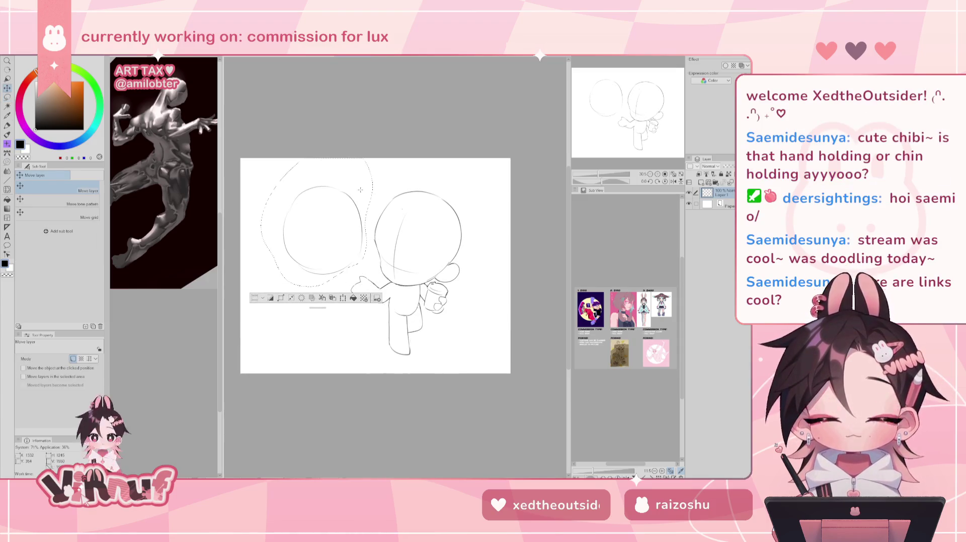
left_click_drag(352, 239, 351, 237)
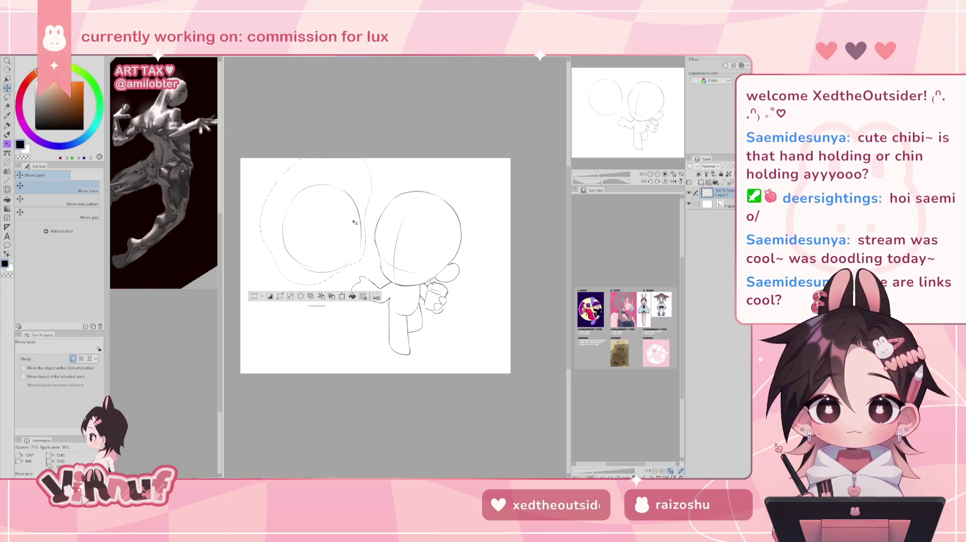
key("ctrl+d")
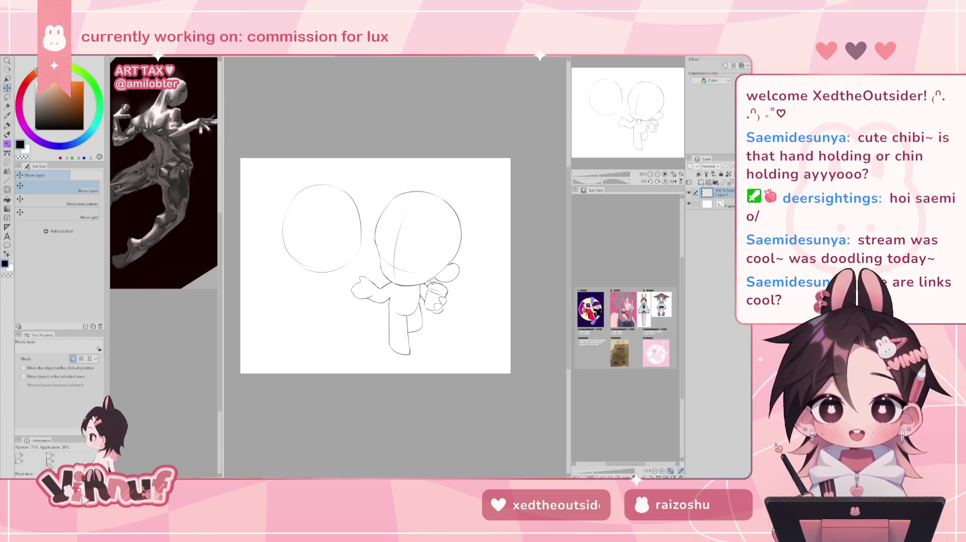
Lasso the left head, add a new layer above Layer 1, then return to Layer 1 and sketch an arc.
left_click_drag(642, 101, 649, 101)
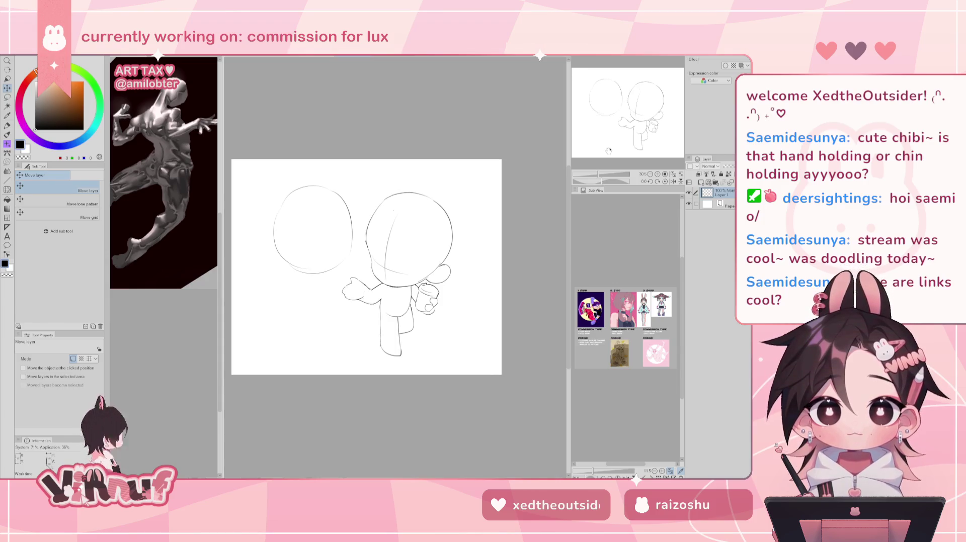
key("h")
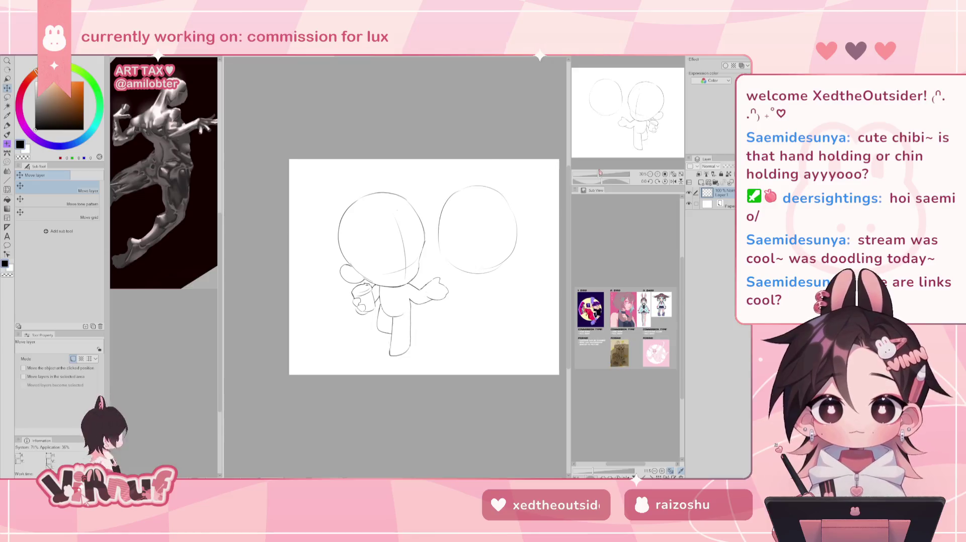
key("h")
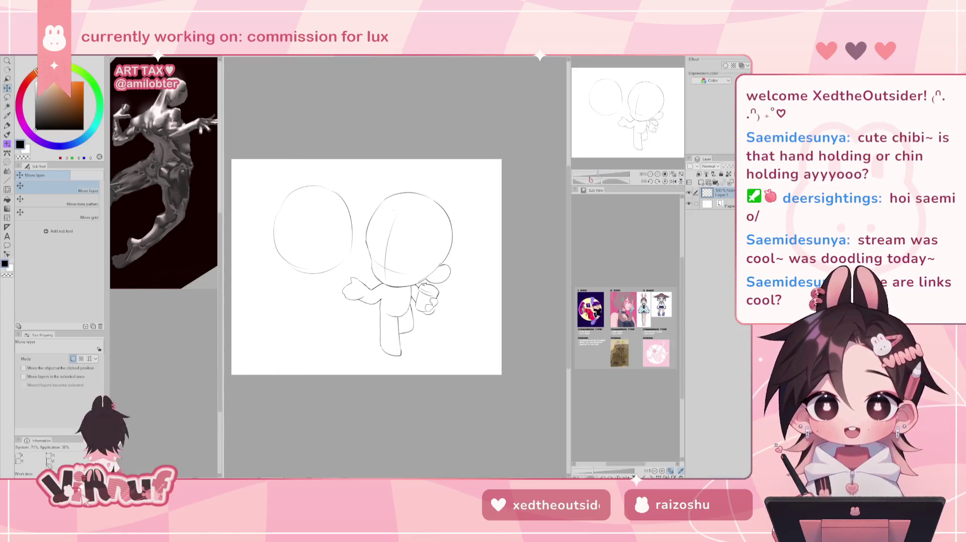
key("m")
mouse_move(391, 293)
left_mouse_down()
mouse_move(406, 162)
mouse_move(373, 276)
left_mouse_up()
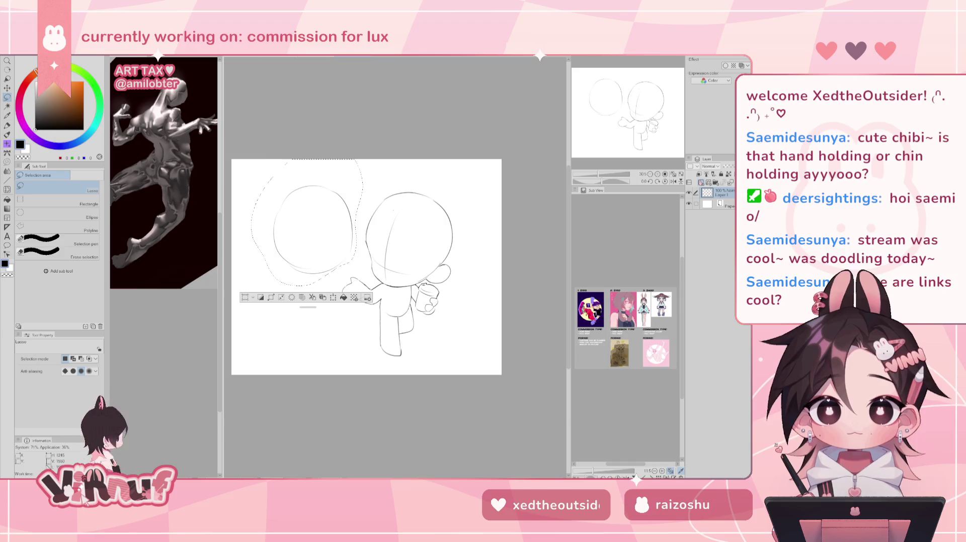
left_click(702, 182)
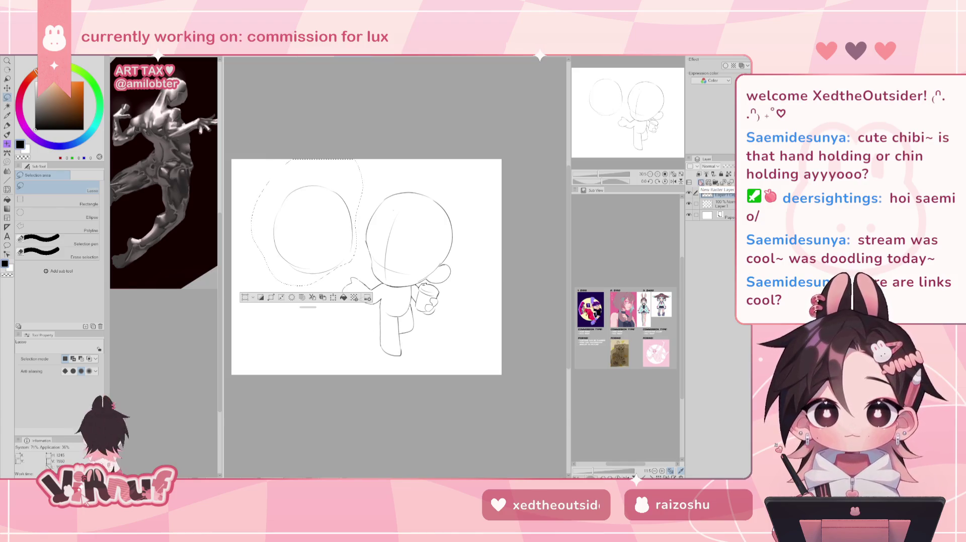
key("ctrl+d")
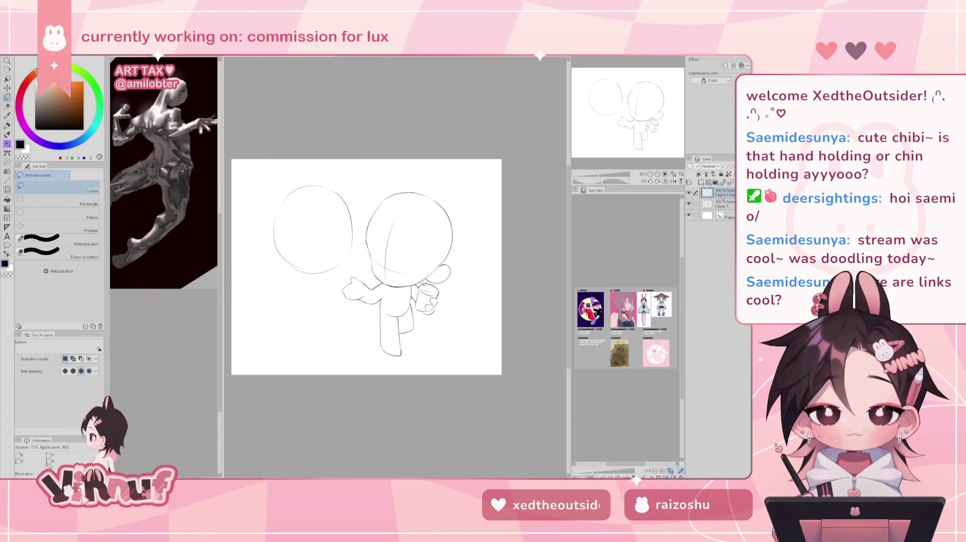
left_click(720, 204)
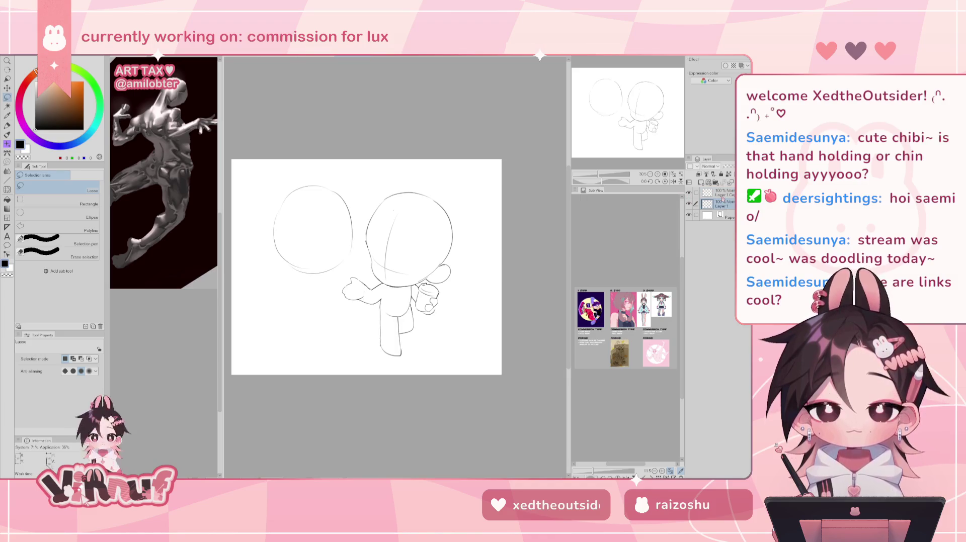
mouse_move(361, 208)
left_mouse_down()
mouse_move(443, 171)
mouse_move(455, 287)
mouse_move(385, 282)
mouse_move(355, 242)
mouse_move(477, 259)
mouse_move(443, 284)
mouse_move(433, 280)
left_mouse_up()
Undo the arc drawn around the chibi's head and lasso around the right head circle.
key("ctrl+z")
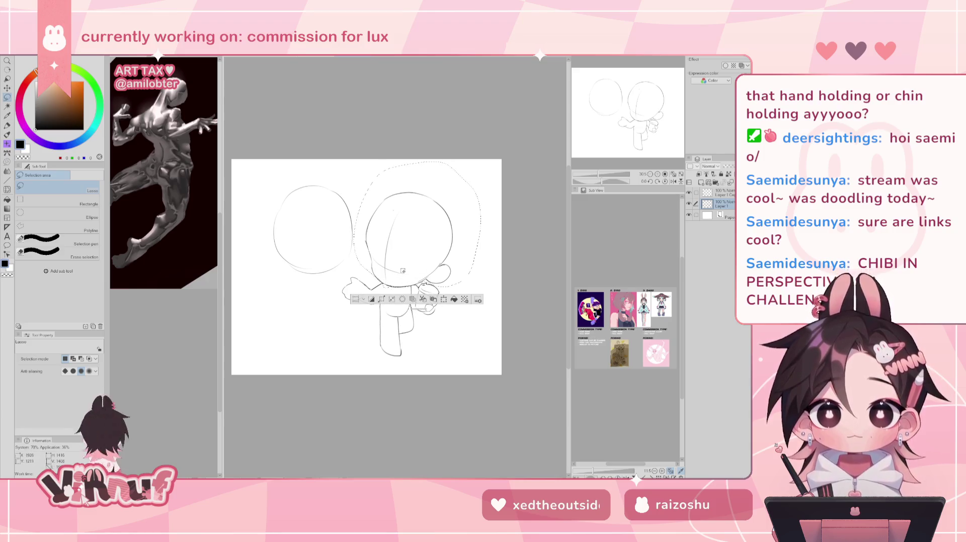
left_click_drag(404, 271, 387, 284)
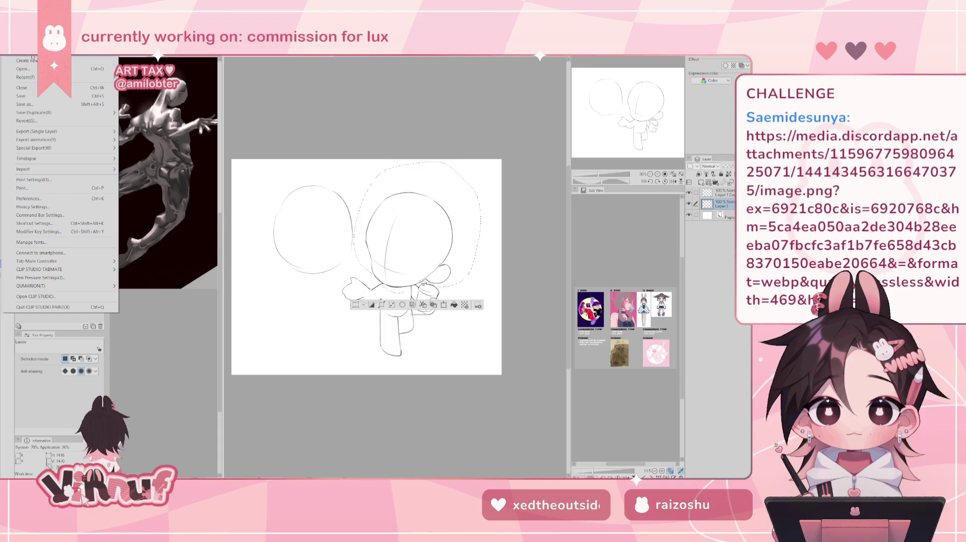
Switch to the reference canvas and zoom and pan across the Miku, Rin and dark-haired girl artwork.
left_click(66, 297)
scroll(336, 216, "up", 3)
scroll(336, 215, "up", 2)
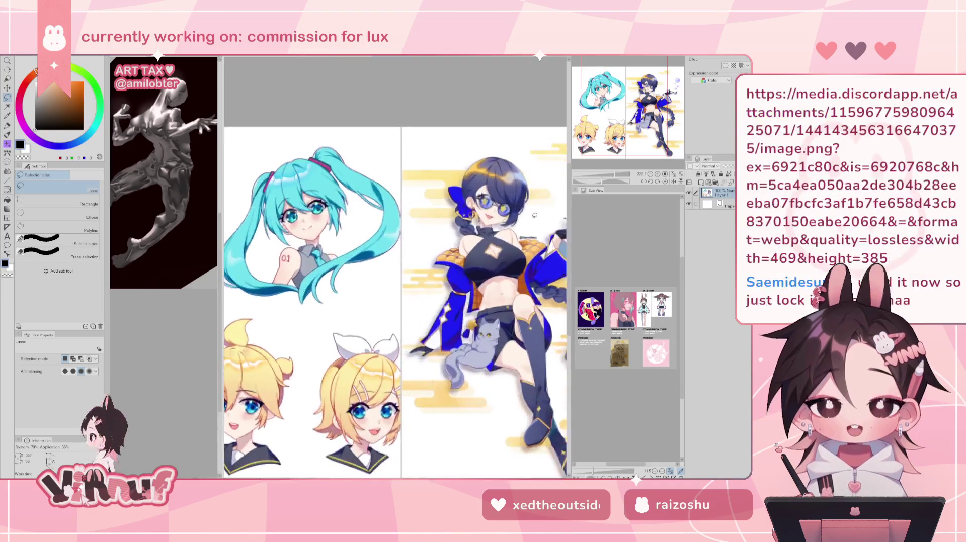
scroll(395, 267, "down", 1)
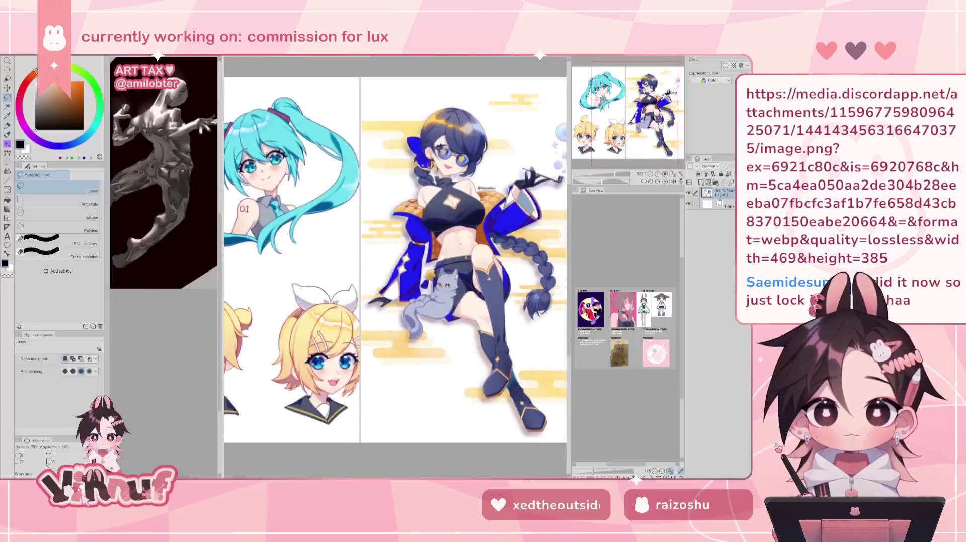
scroll(394, 252, "up", 2)
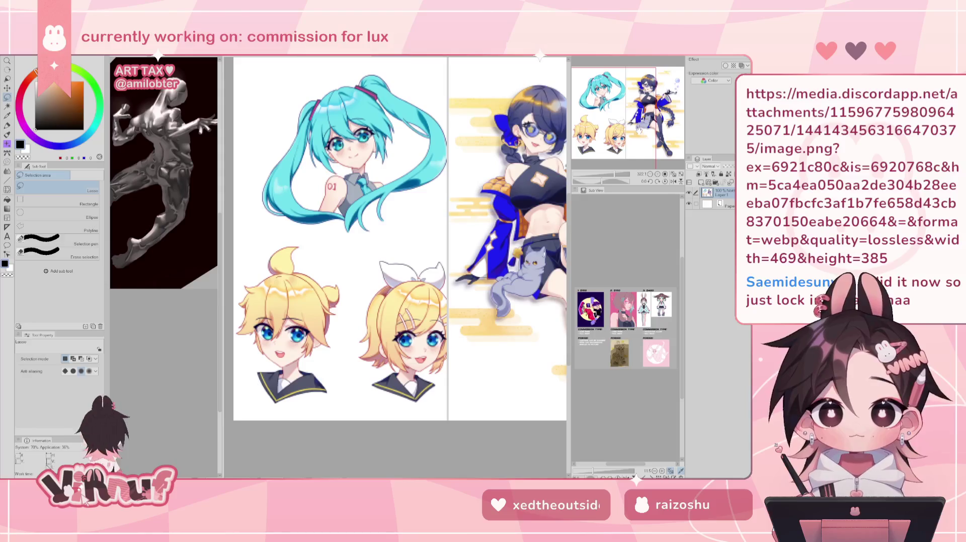
scroll(395, 239, "right", 1)
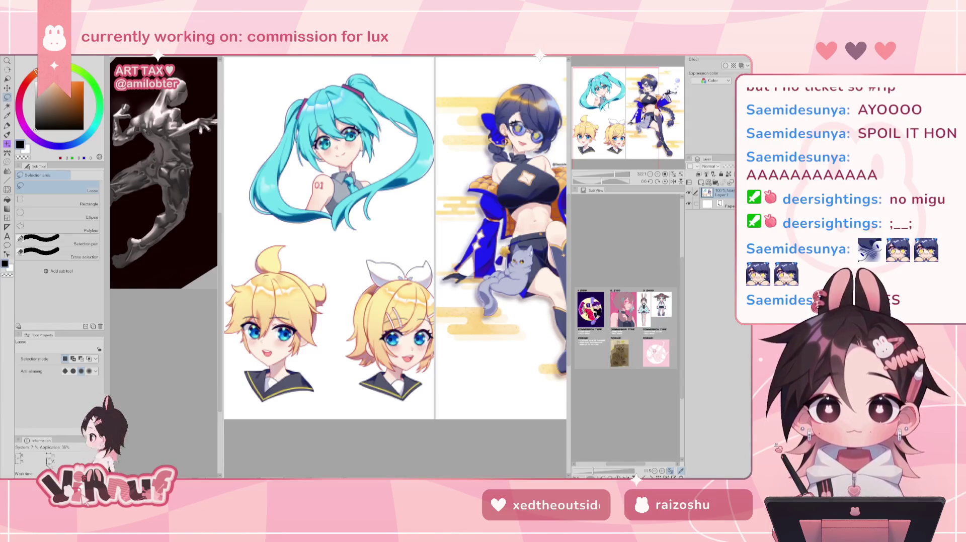
scroll(395, 238, "right", 3)
scroll(395, 239, "right", 3)
scroll(395, 239, "up", 2)
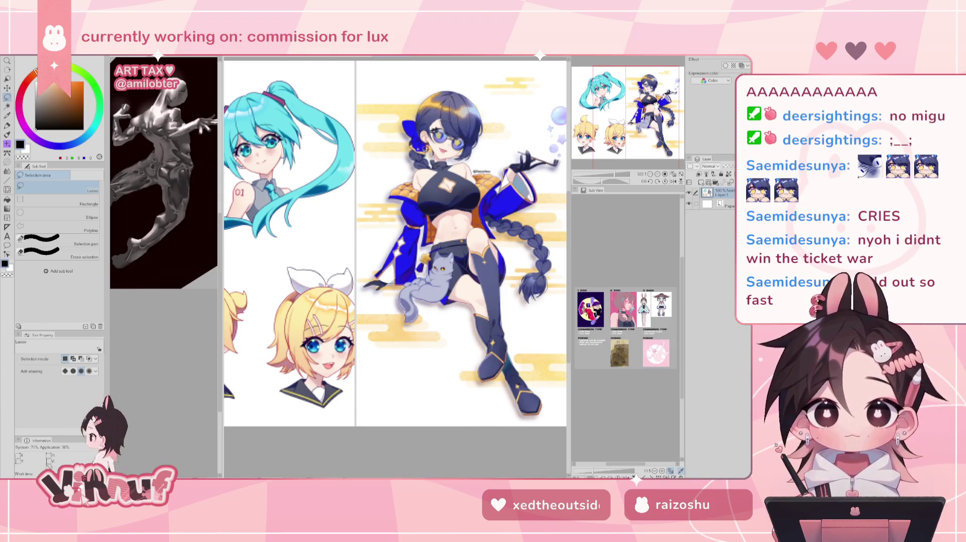
Pan and zoom over the dark-haired girl illustration, then activate the sculpture reference view.
mouse_move(395, 242)
left_mouse_down()
mouse_move(382, 241)
mouse_move(391, 255)
left_mouse_up()
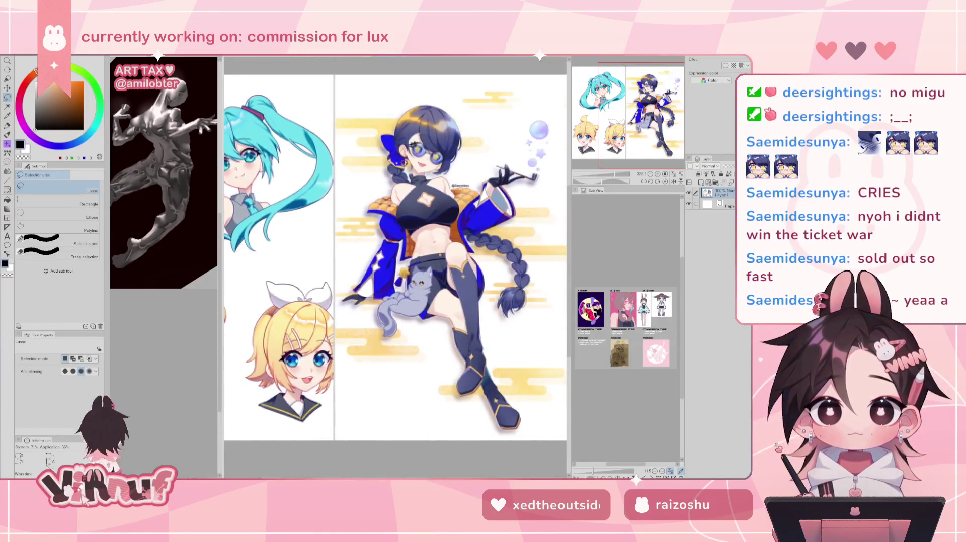
scroll(427, 114, "up", 3)
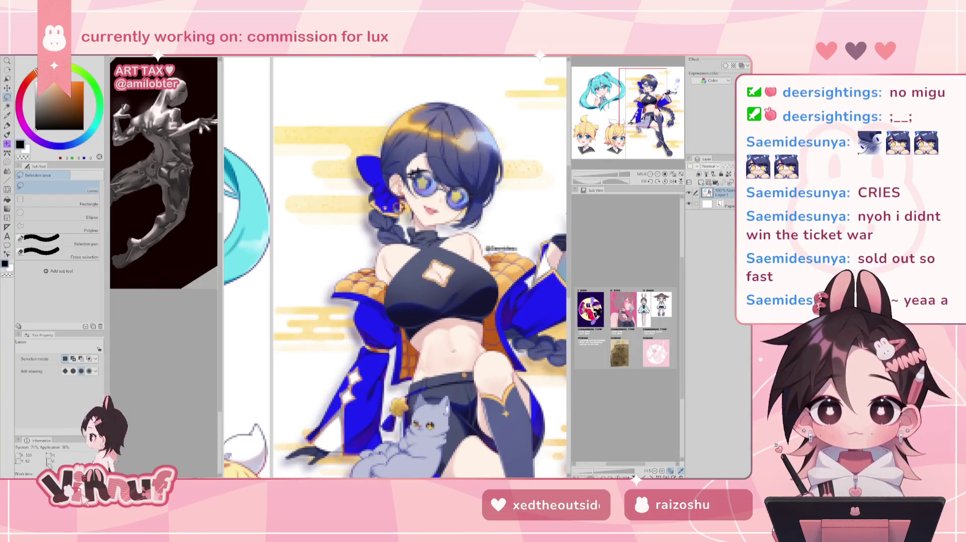
scroll(427, 114, "up", 2)
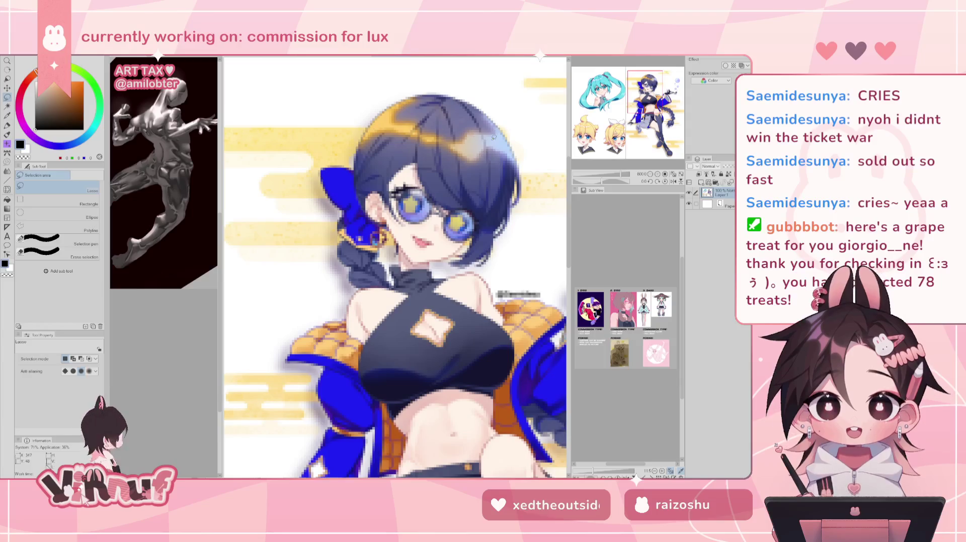
scroll(440, 130, "down", 1)
scroll(442, 132, "down", 1)
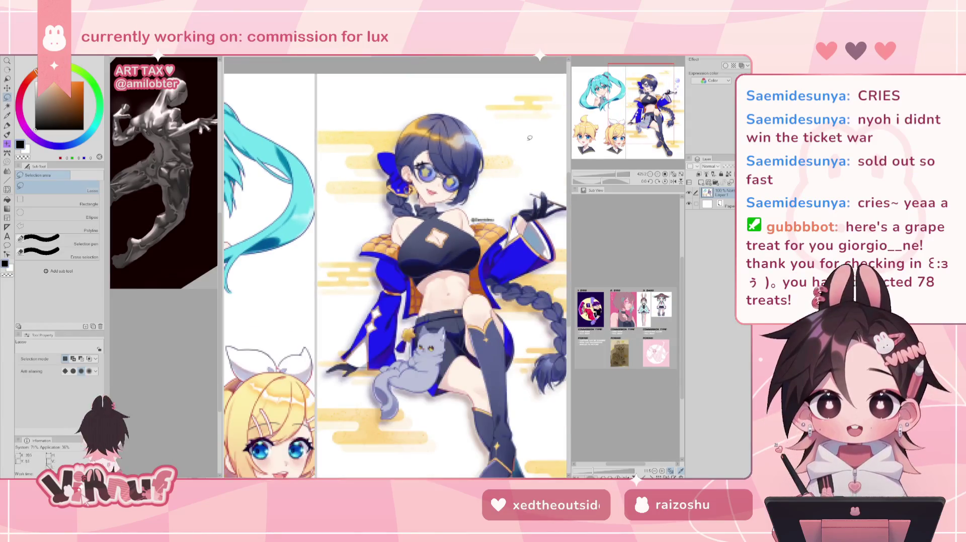
scroll(528, 138, "down", 1)
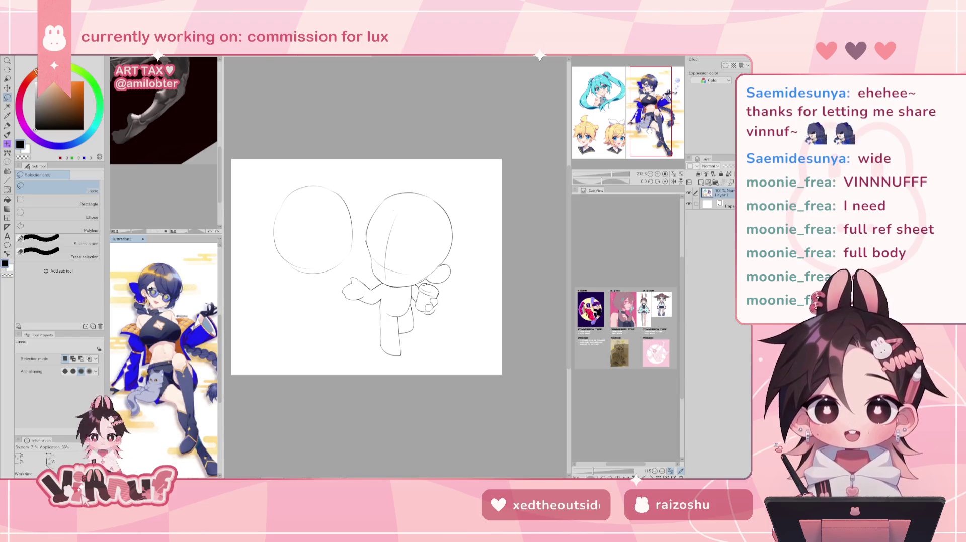
left_click(164, 220)
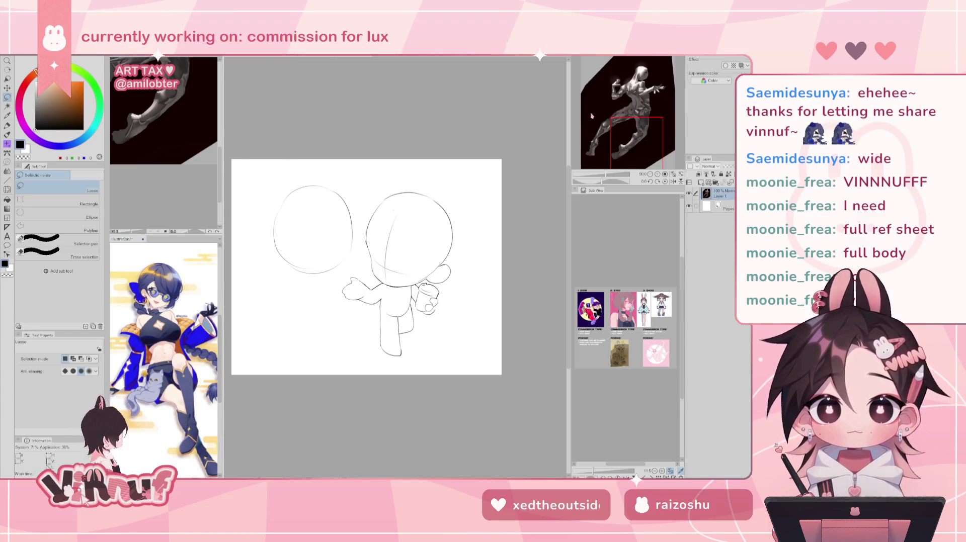
Zoom out and frame the whole sculpture figure, enlarge its panel, and return to the chibi sketch.
scroll(184, 190, "down", 3)
scroll(184, 190, "down", 1)
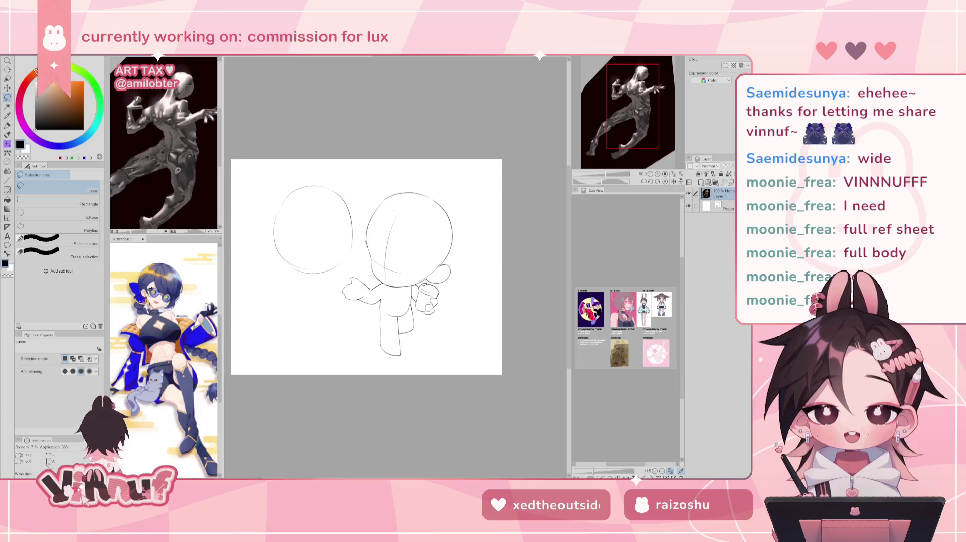
left_click_drag(645, 116, 650, 118)
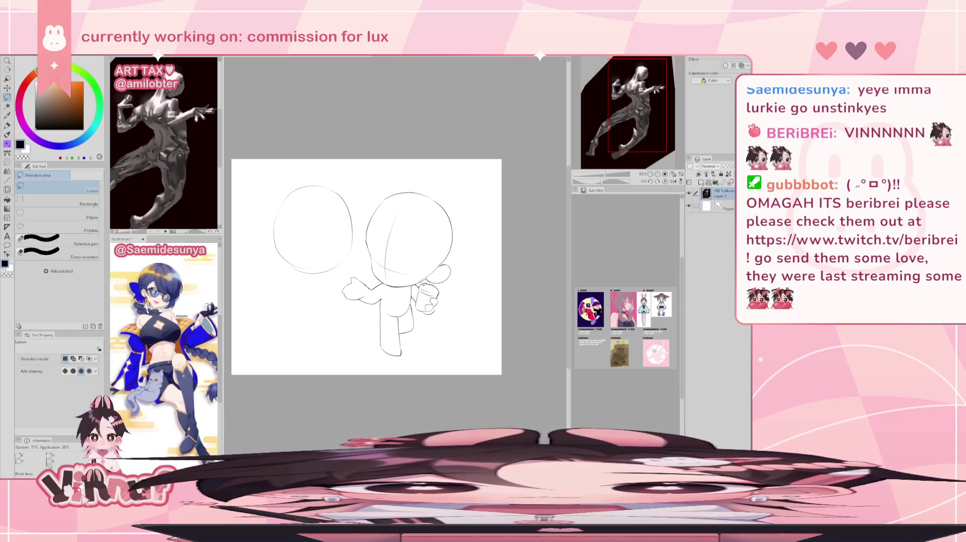
left_click_drag(640, 116, 638, 108)
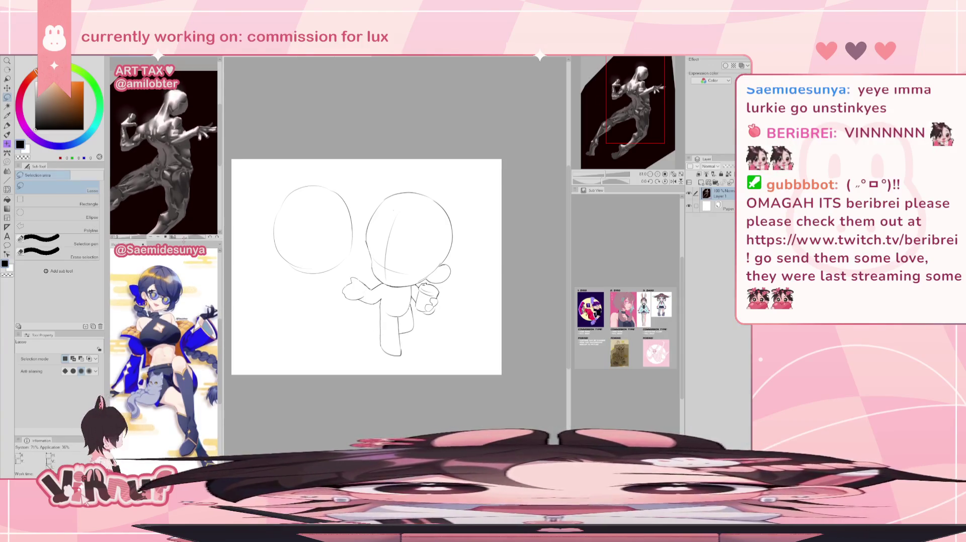
left_click_drag(183, 235, 182, 240)
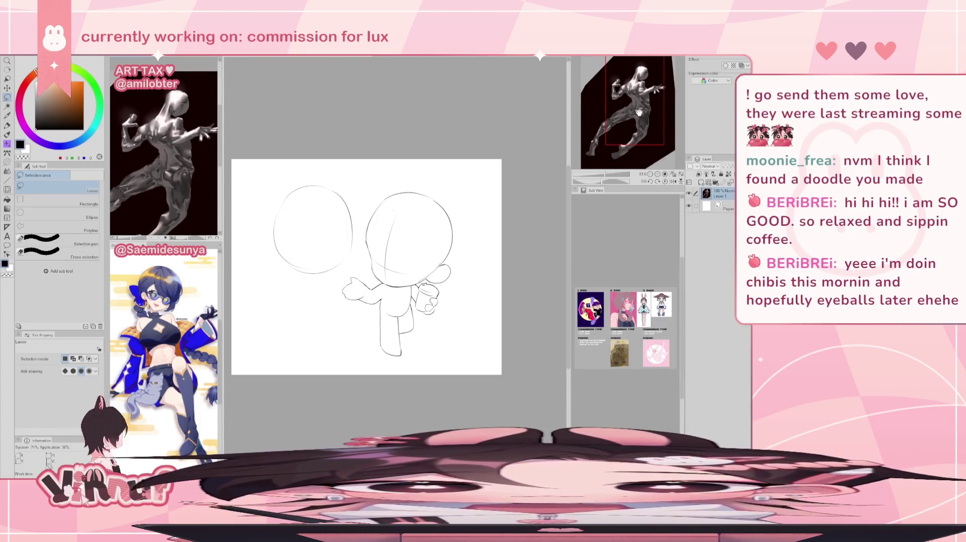
left_click(522, 159)
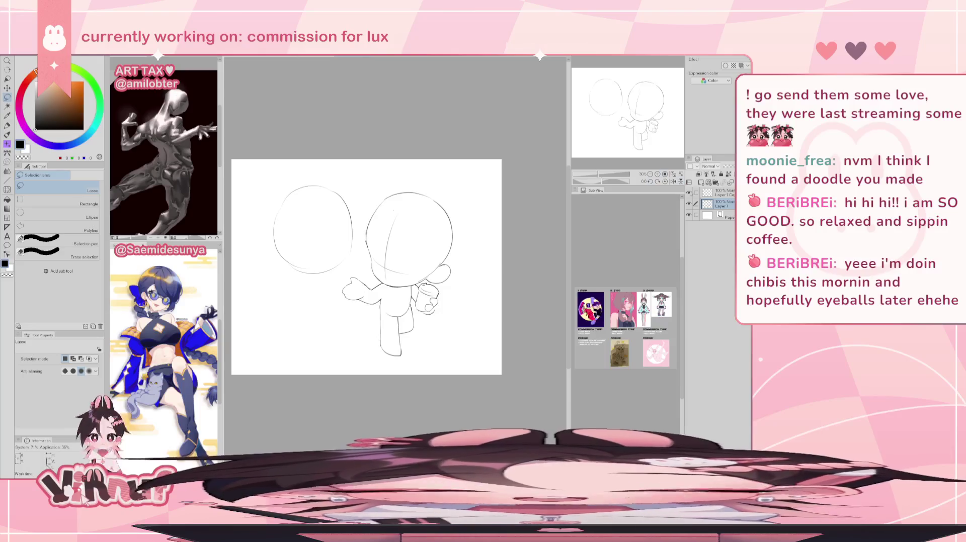
left_click(689, 204)
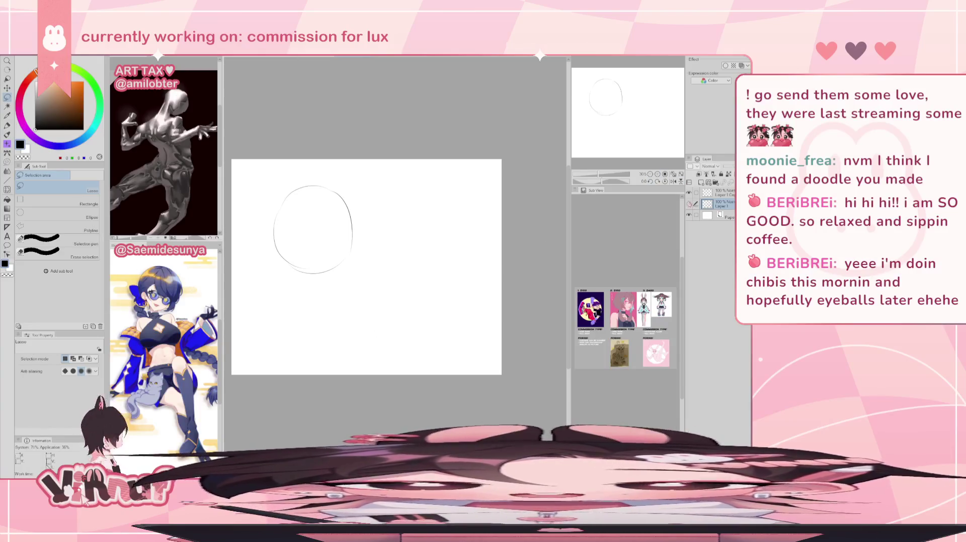
left_click(689, 203)
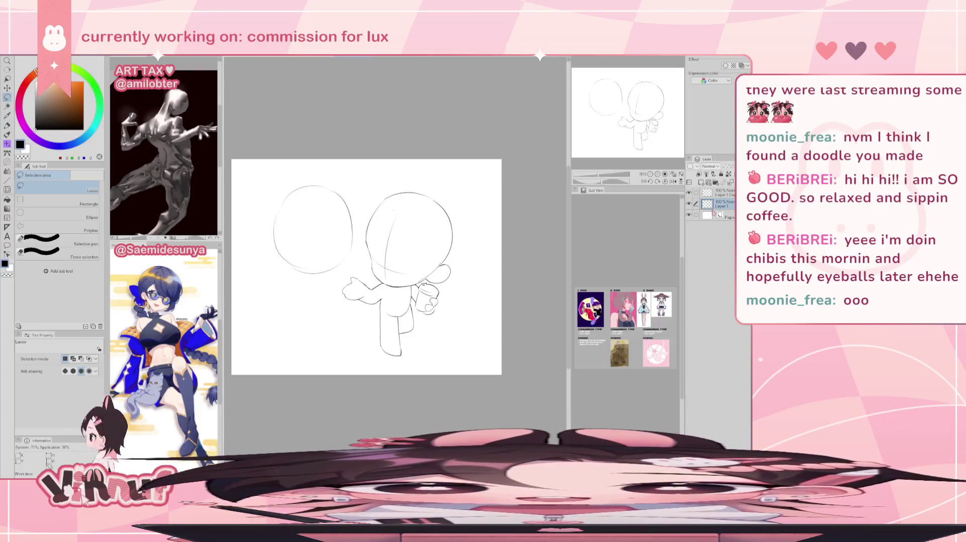
left_click(688, 193)
left_click(689, 192)
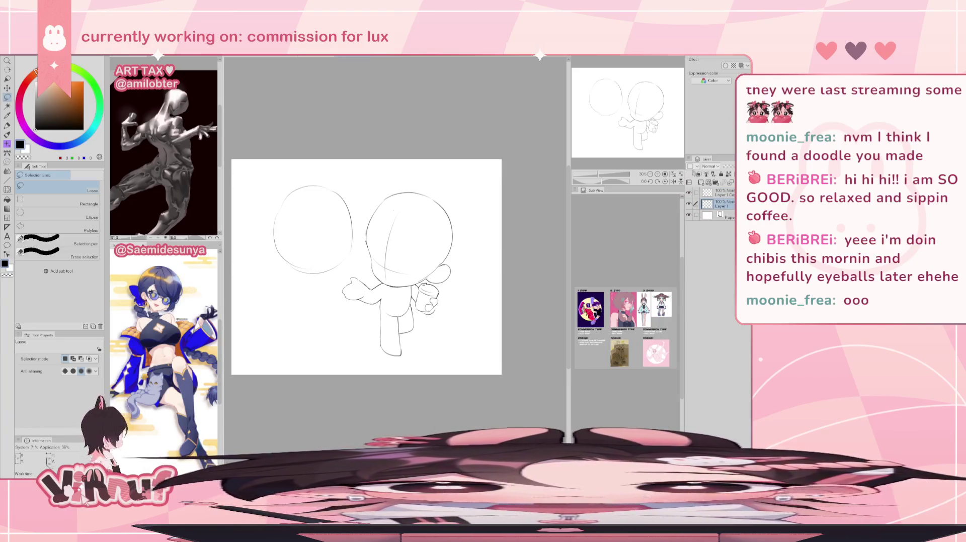
left_click(644, 114)
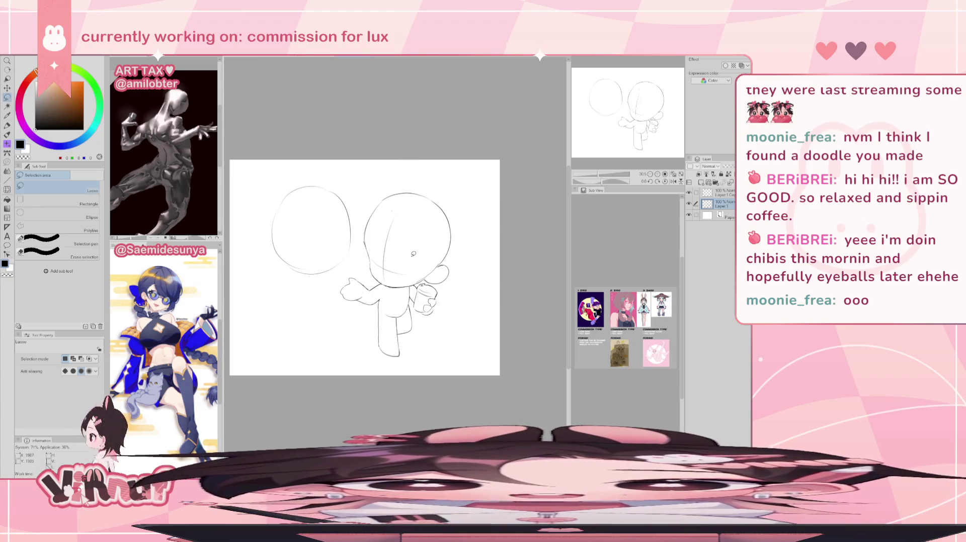
With the canvas flipped horizontally, add a short pencil stroke along the torso side, then flip back.
key("h")
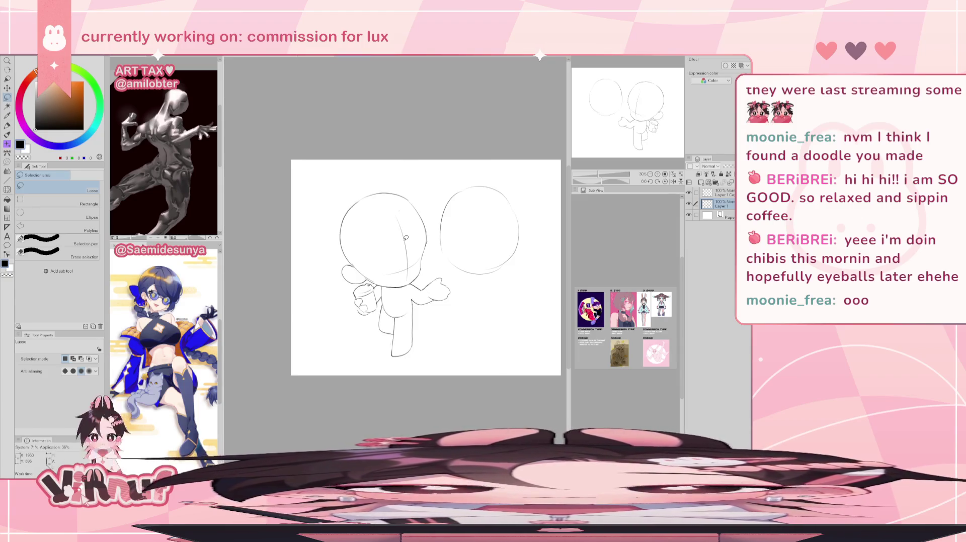
key("p")
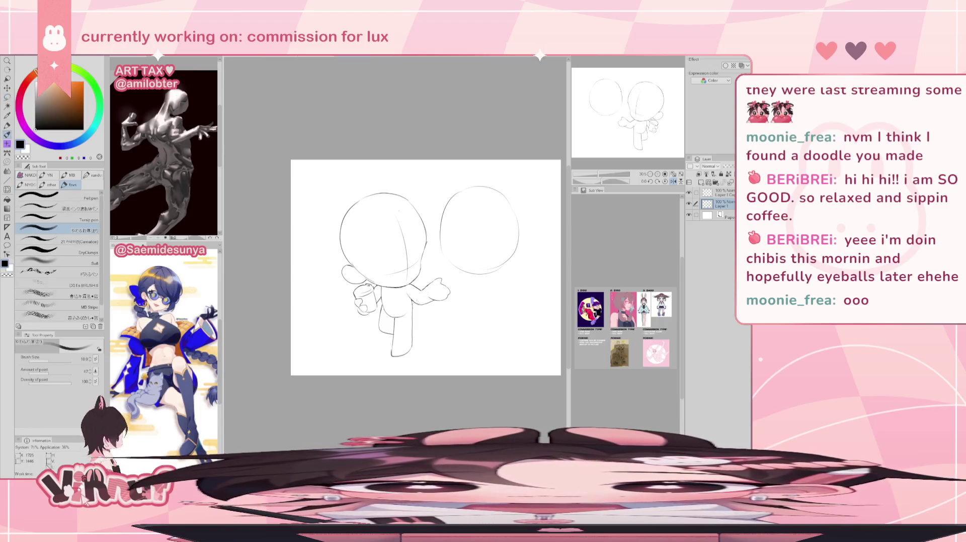
left_click_drag(416, 304, 409, 291)
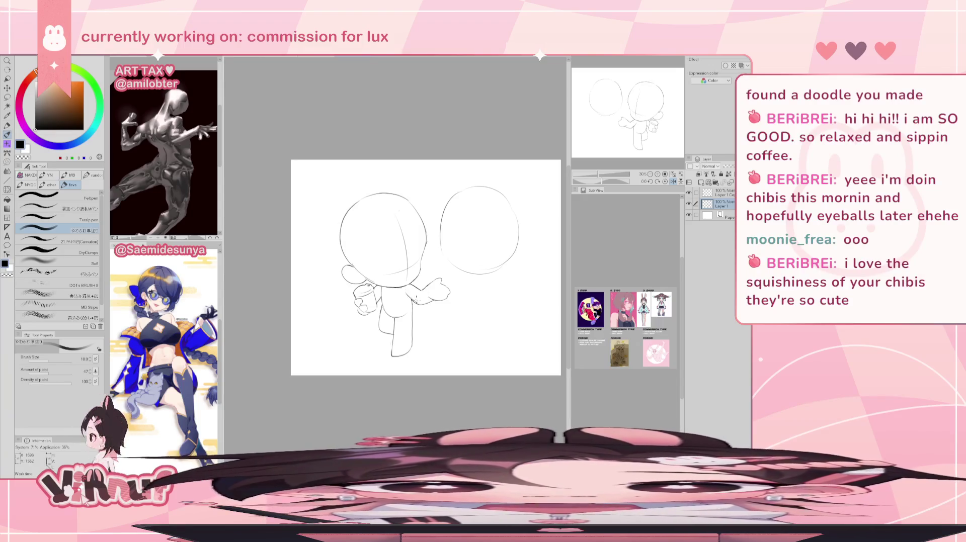
key("h")
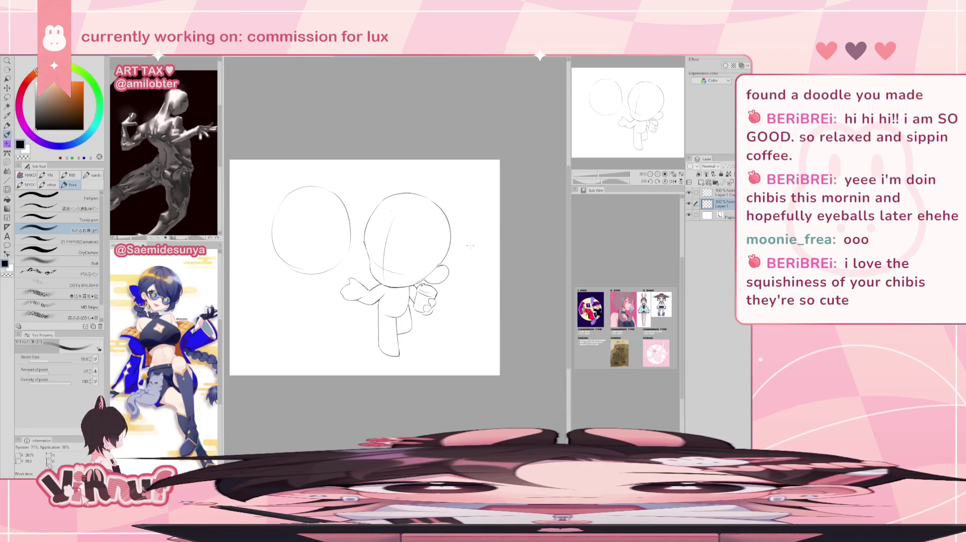
key("m")
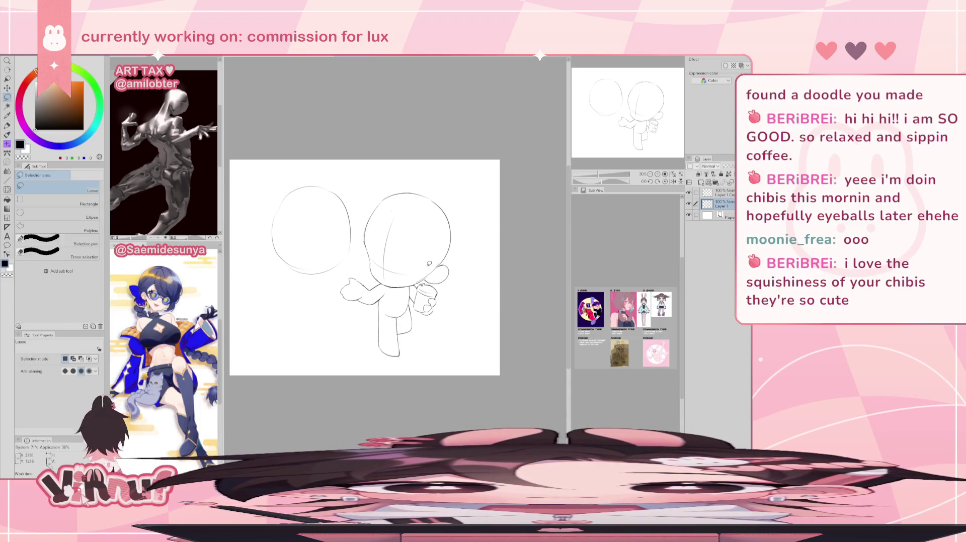
Lasso the chibi's lower body, nudge it slightly left, then deselect.
left_click_drag(402, 290, 439, 284)
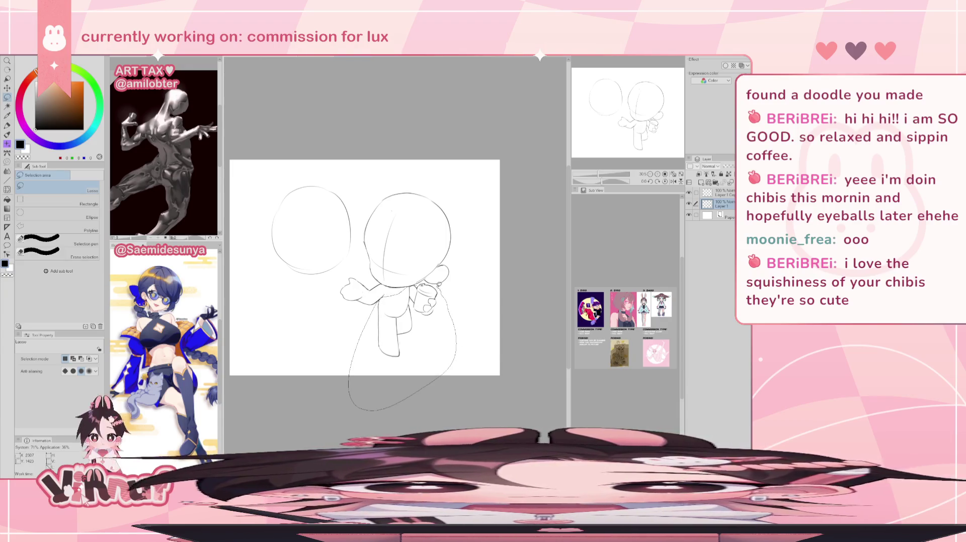
left_click_drag(438, 284, 424, 280)
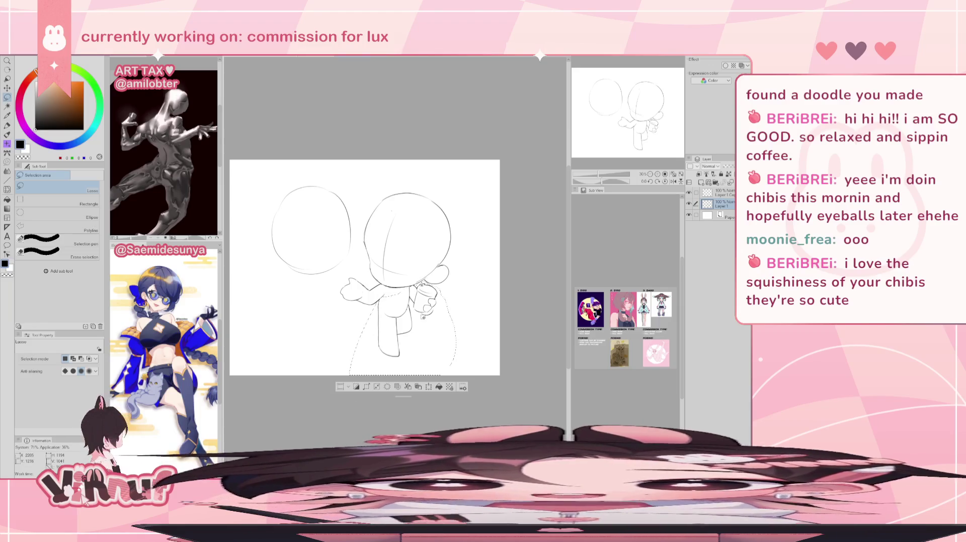
key("k")
left_click_drag(419, 323, 416, 323)
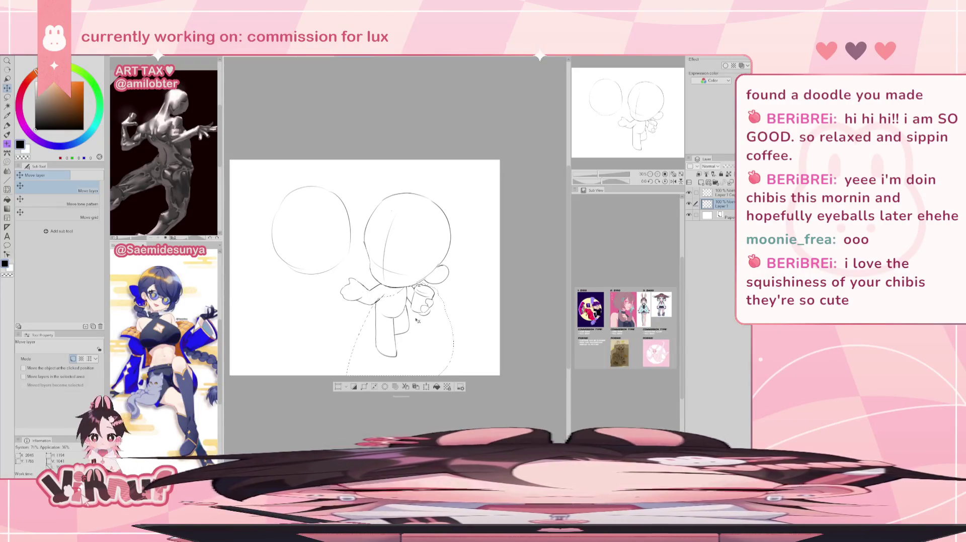
key("h")
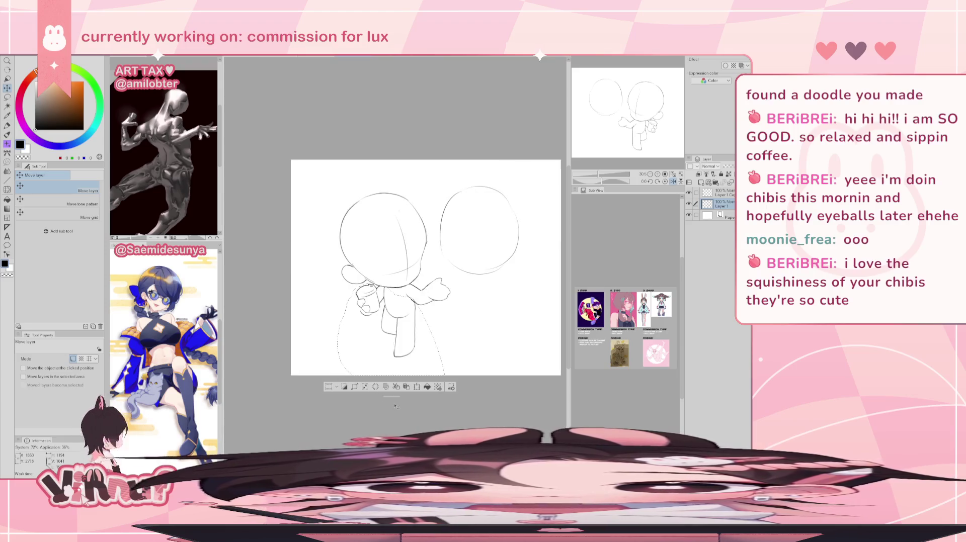
key("p")
key("ctrl+d")
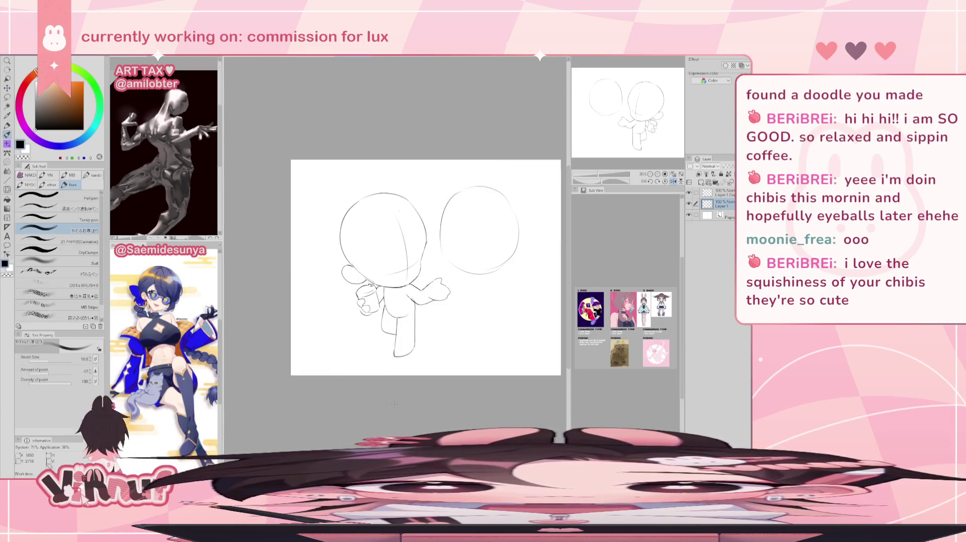
key("e")
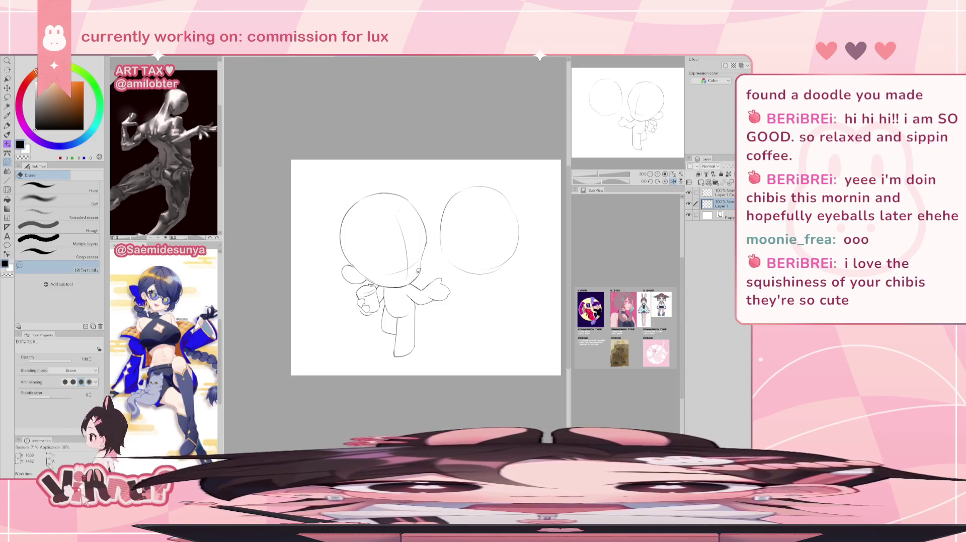
key("h")
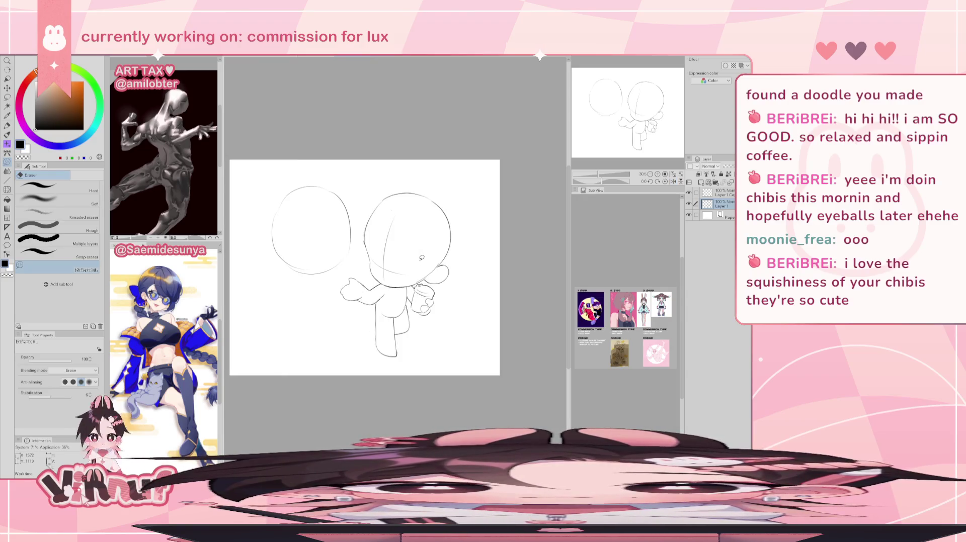
Lasso the outstretched left arm and warp it up and right with Liquify at size 291.6.
key("m")
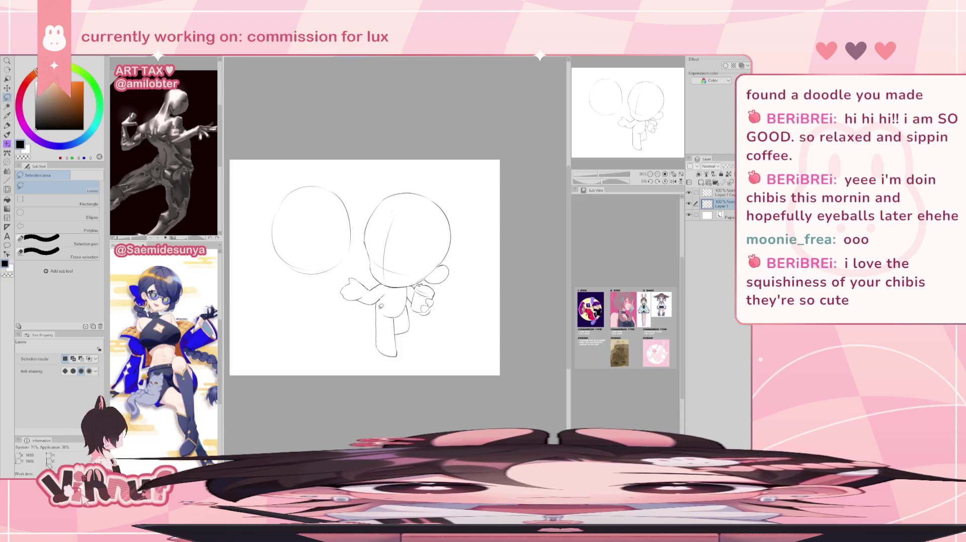
left_click_drag(371, 307, 371, 289)
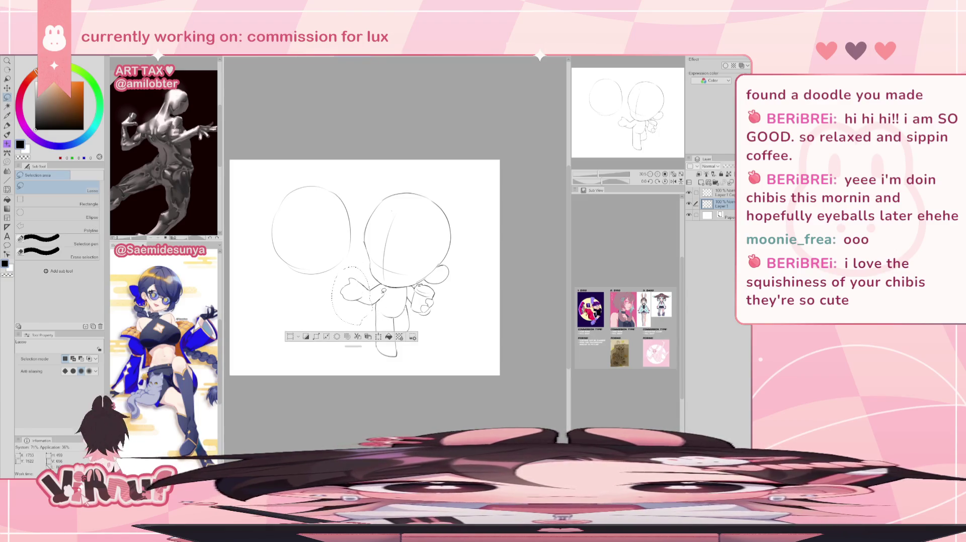
key("j")
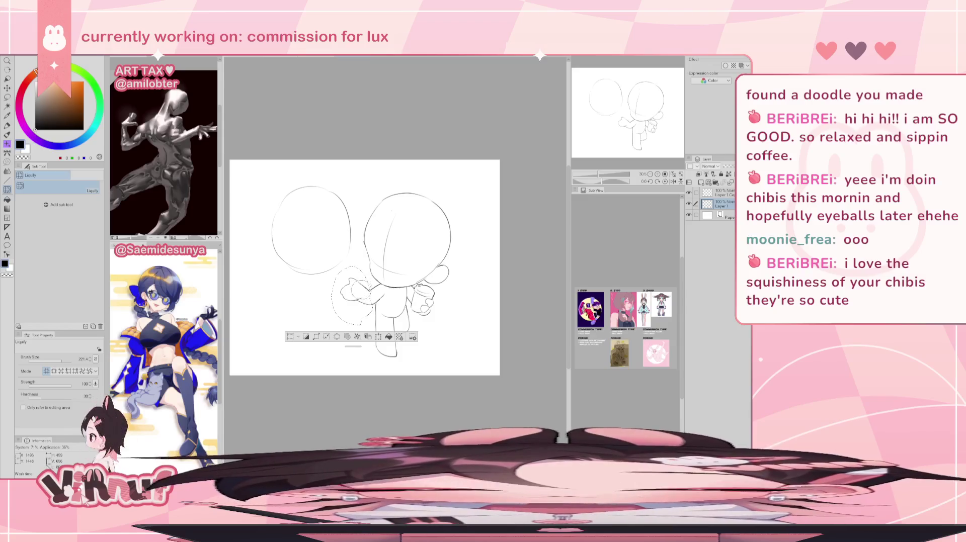
left_click_drag(62, 361, 66, 361)
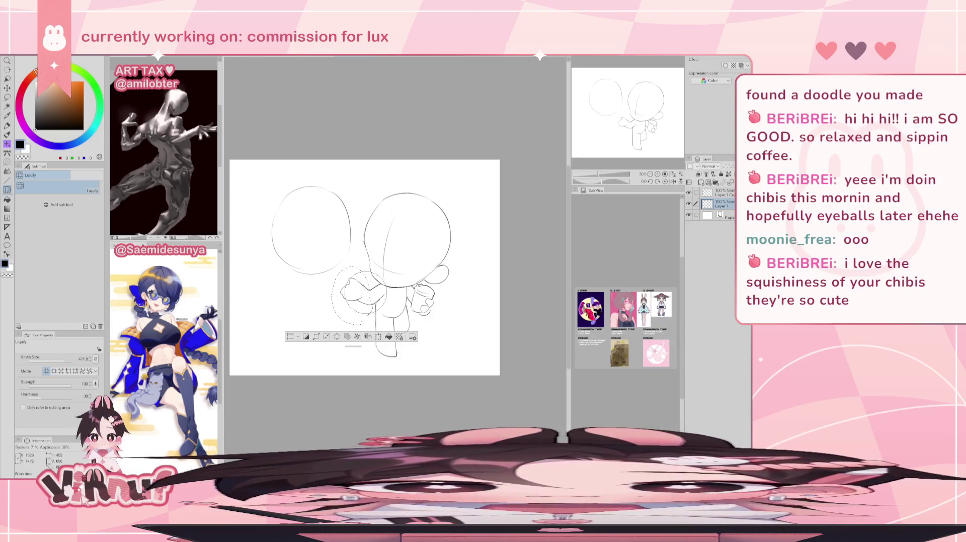
mouse_move(351, 298)
left_mouse_down()
mouse_move(360, 274)
mouse_move(378, 303)
mouse_move(345, 262)
mouse_move(384, 352)
mouse_move(358, 320)
mouse_move(348, 244)
mouse_move(328, 280)
mouse_move(343, 311)
mouse_move(434, 321)
left_mouse_up()
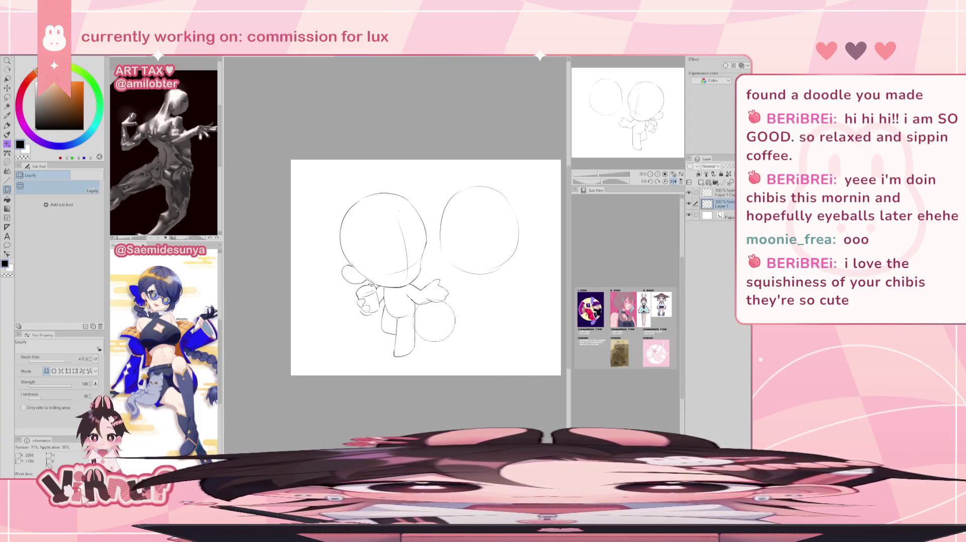
Hide and re-show Layer 1 to compare the sketch, with the canvas flipped.
key("e")
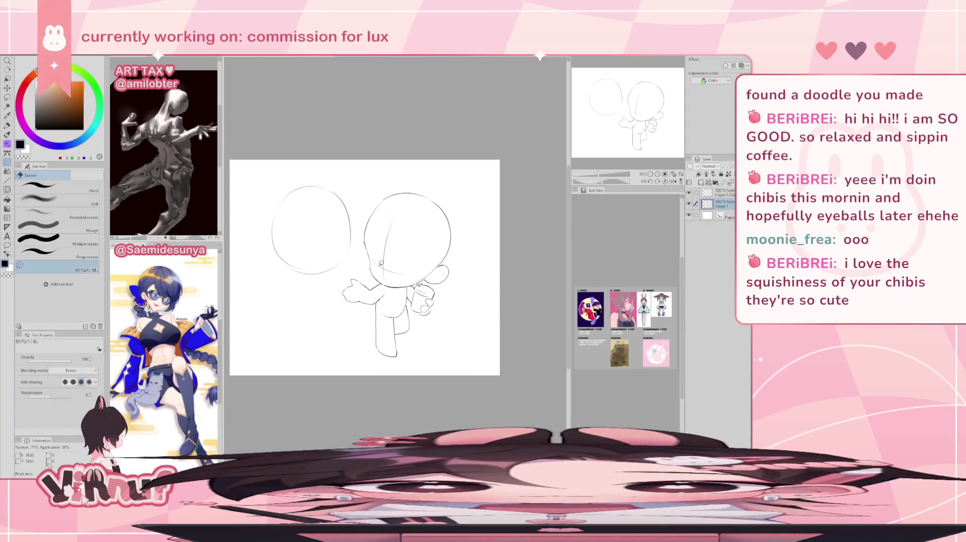
key("h")
key("h")
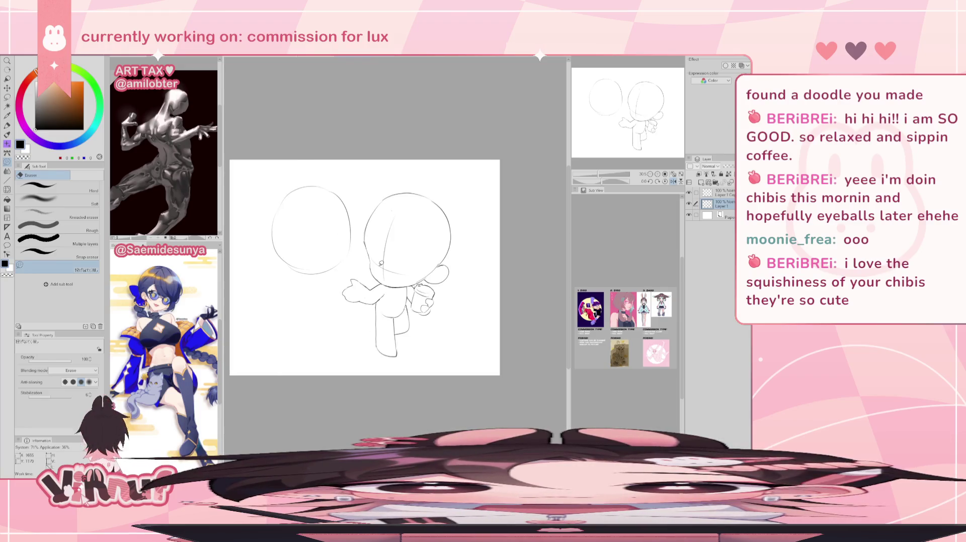
key("p")
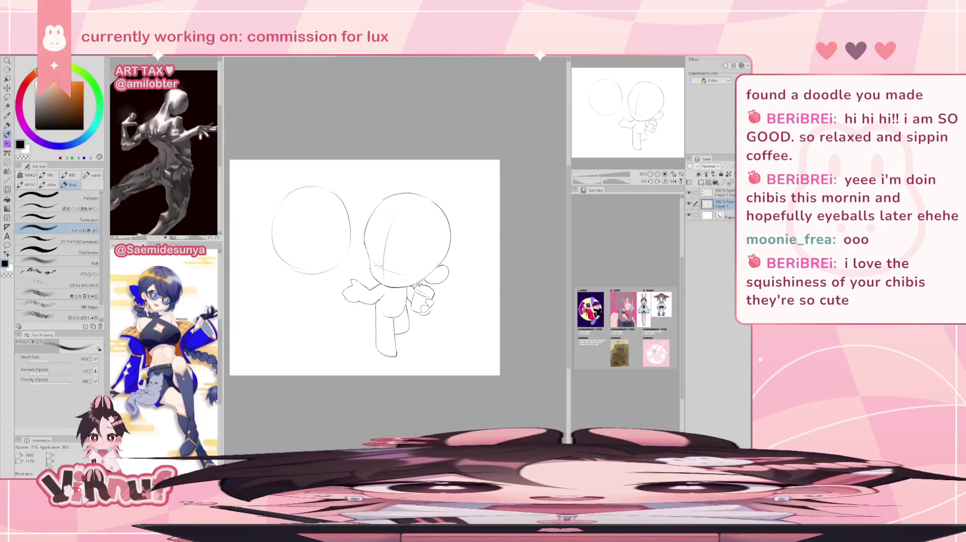
left_click(689, 203)
left_click(689, 204)
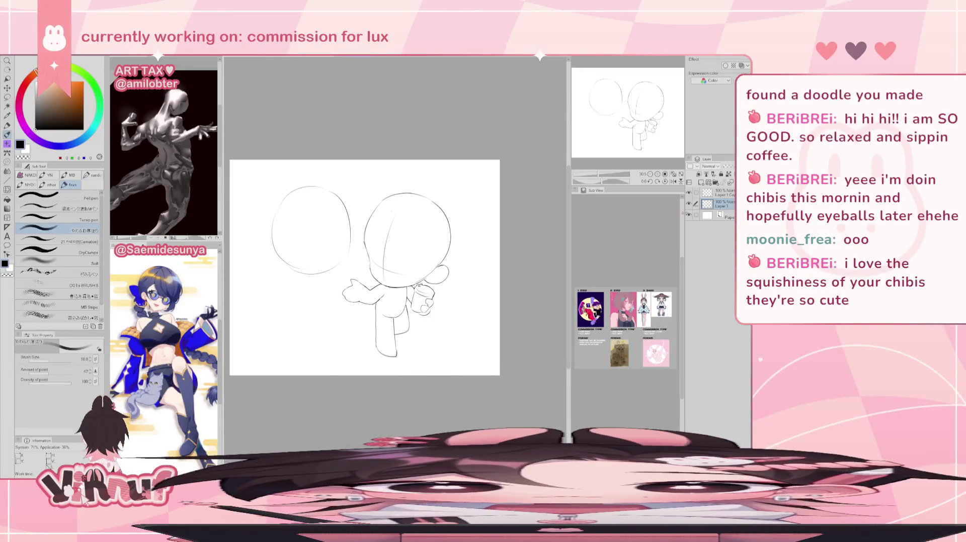
key("h")
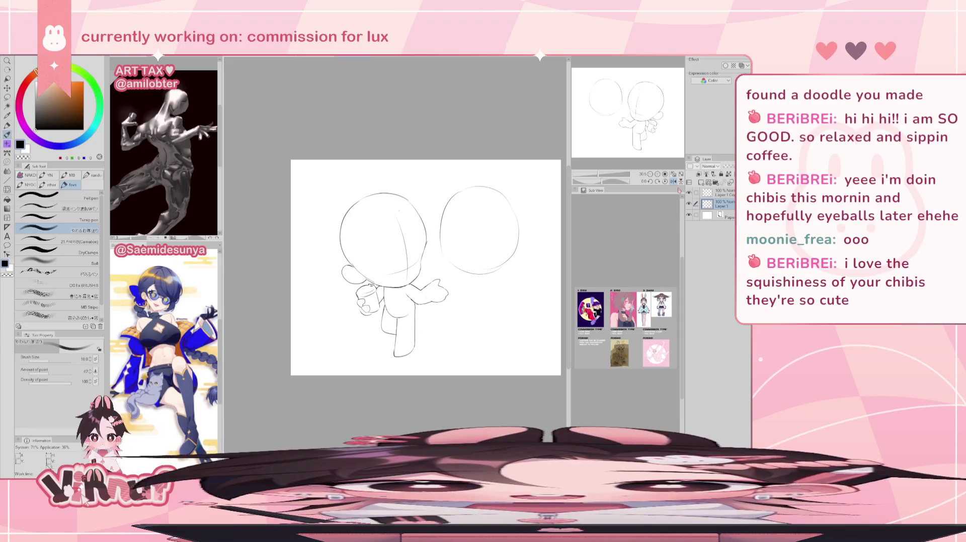
Erase the chibi's lower body and legs, then try a new rounded bottom line for the body.
key("e")
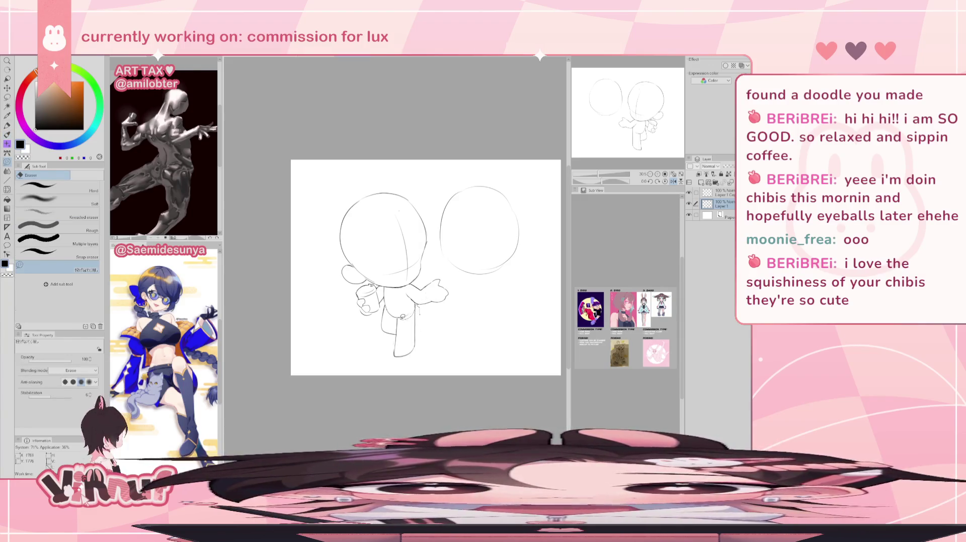
left_click_drag(382, 317, 418, 382)
key("h")
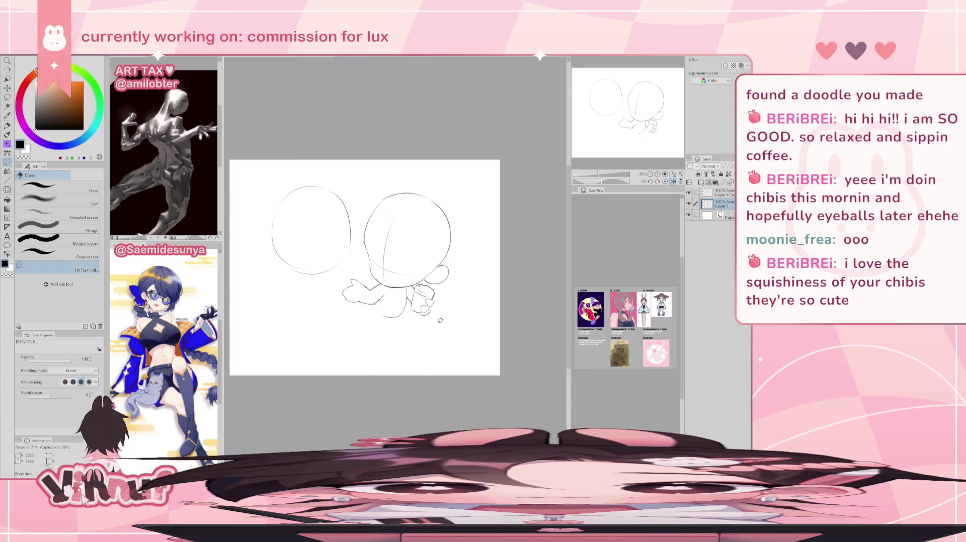
key("p")
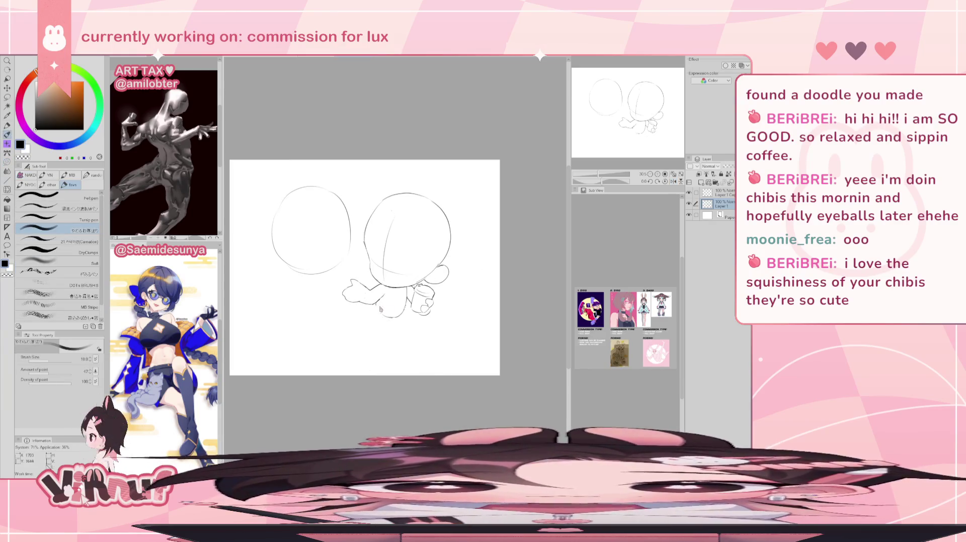
left_click_drag(378, 305, 398, 316)
key("e")
key("p")
key("ctrl+z")
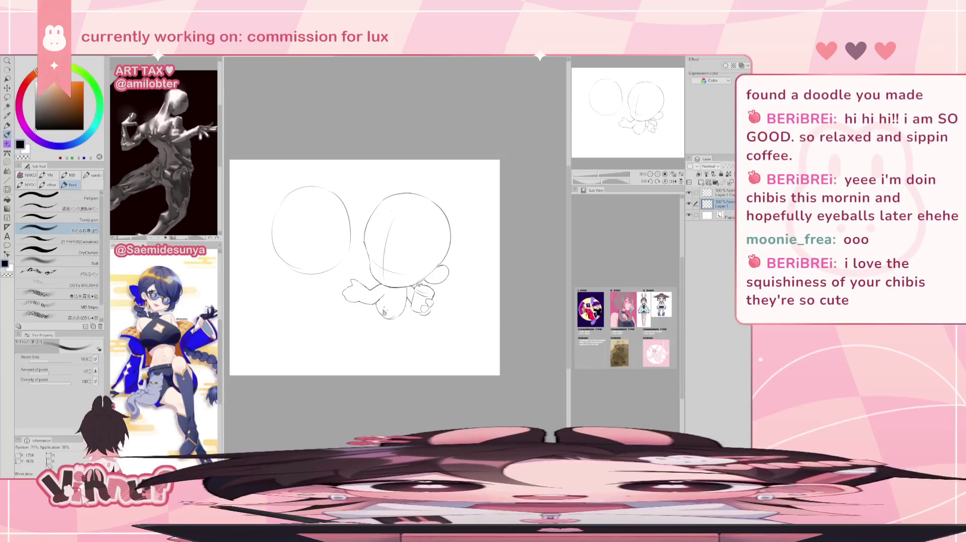
key("h")
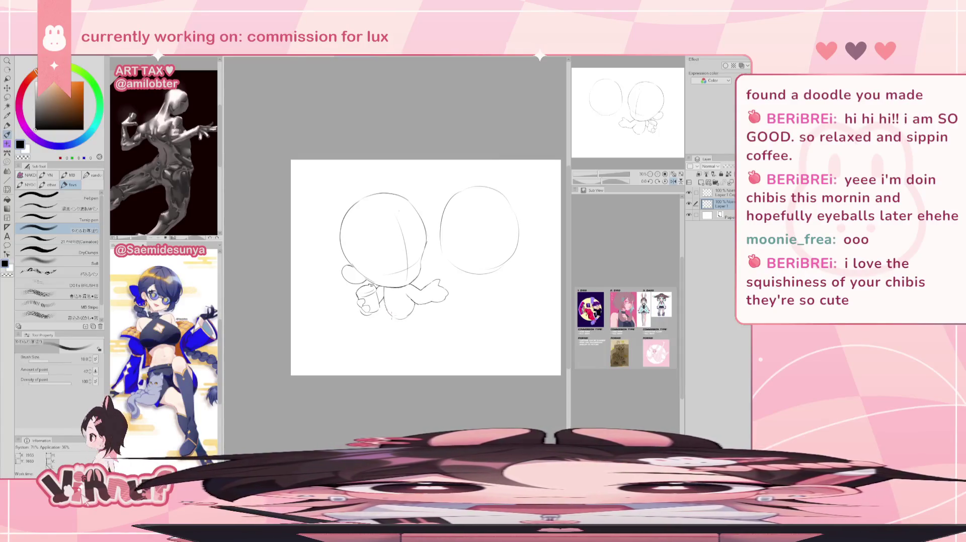
key("h")
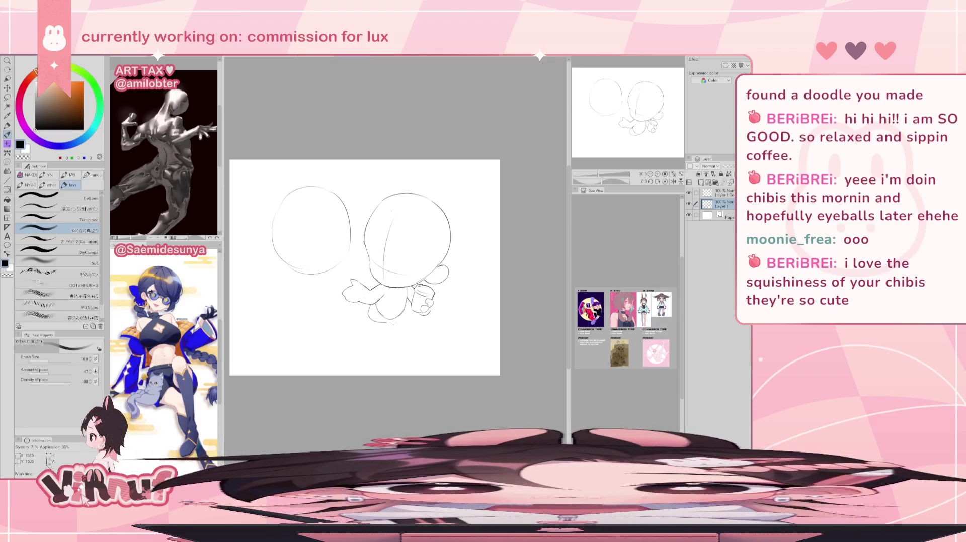
Draw new leg lines beneath the body ending in a small foot, undoing missed strokes.
left_click_drag(366, 309, 364, 326)
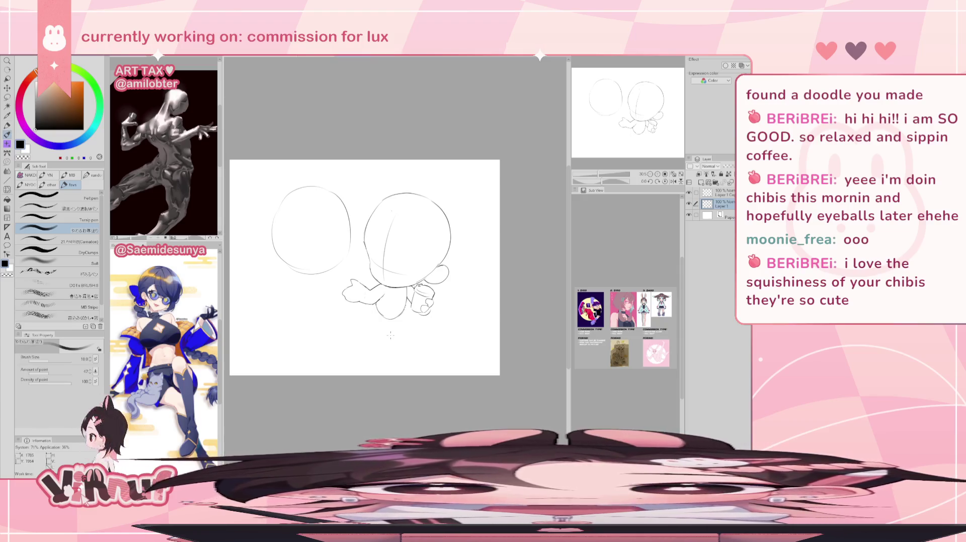
key("h")
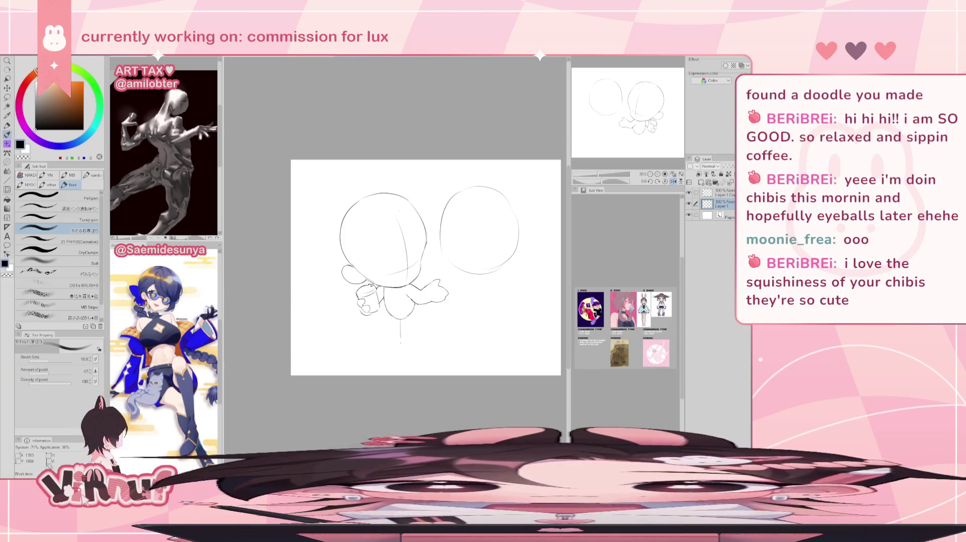
left_click_drag(400, 320, 401, 359)
key("ctrl+z")
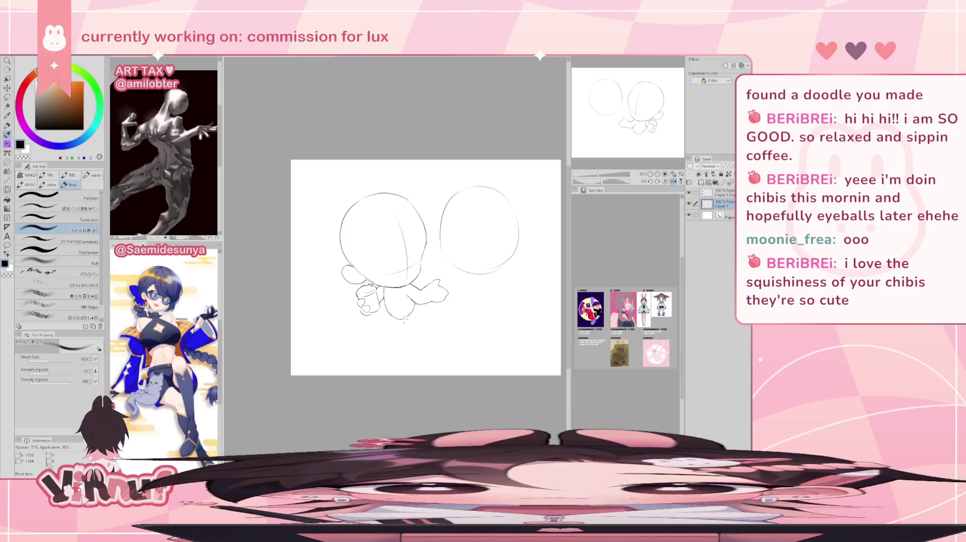
key("h")
left_click_drag(370, 309, 372, 337)
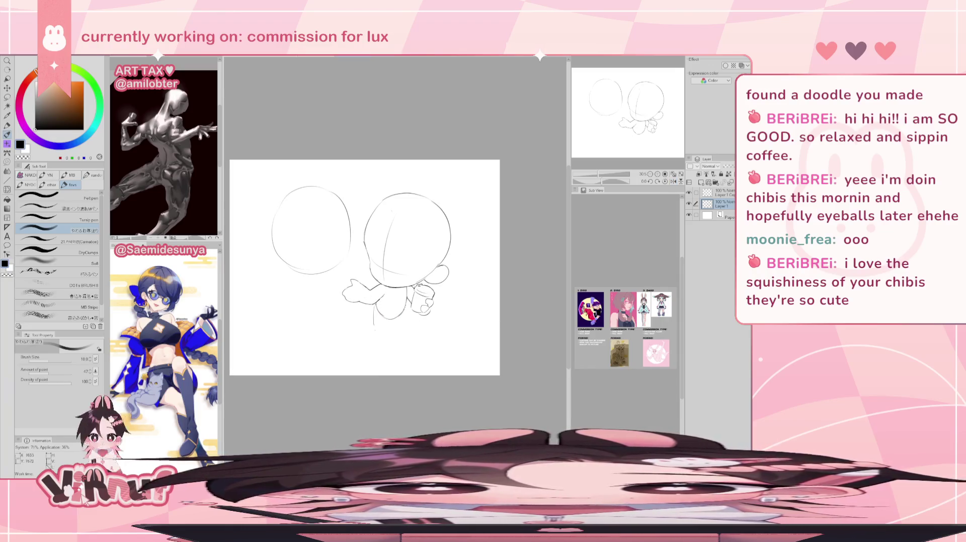
mouse_move(376, 309)
left_mouse_down()
mouse_move(393, 320)
mouse_move(375, 347)
mouse_move(386, 348)
left_mouse_up()
key("ctrl+z")
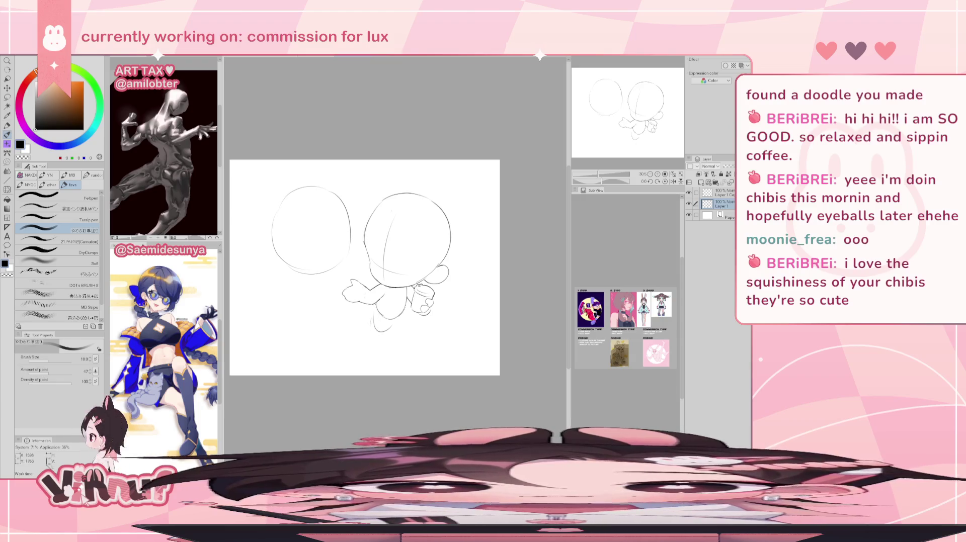
left_click_drag(372, 327, 381, 349)
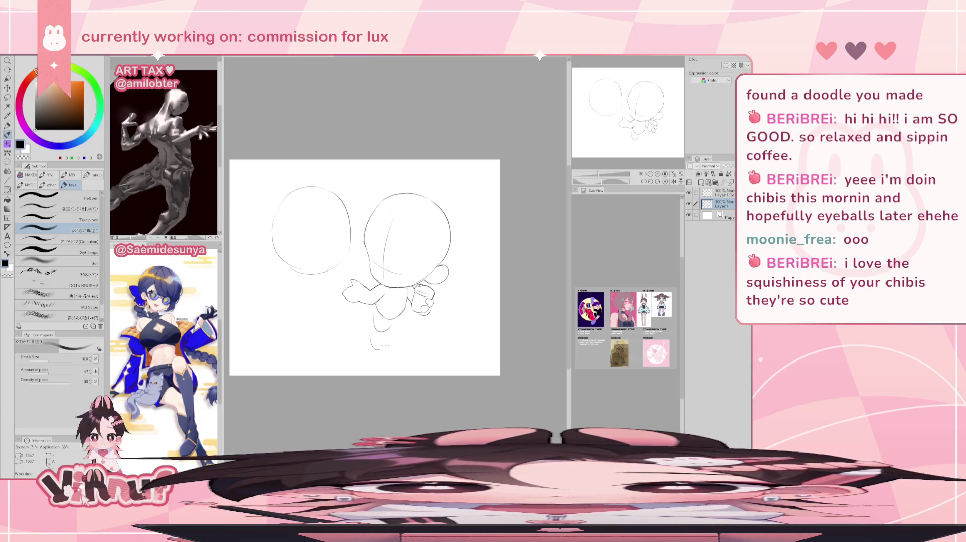
key("e")
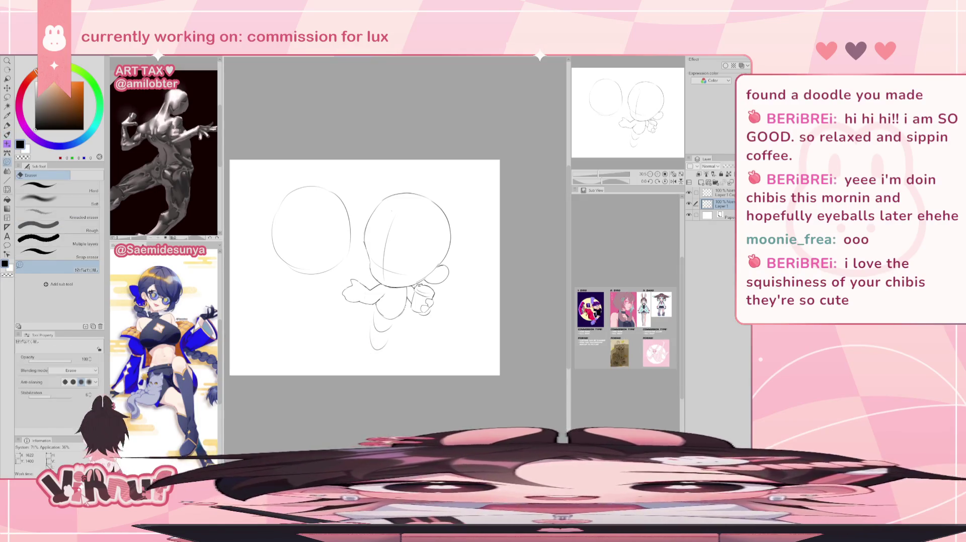
Try several long lower-leg strokes under the body, undoing them and flipping the view to check.
key("p")
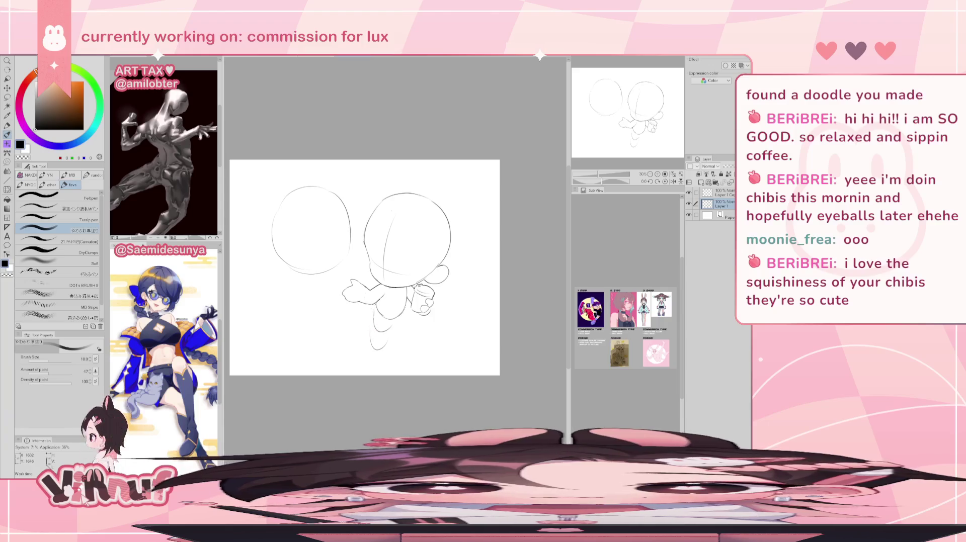
left_click_drag(372, 329, 373, 366)
left_click_drag(369, 329, 379, 366)
key("ctrl+z")
key("h")
key("h")
key("h")
key("ctrl+z")
left_click_drag(395, 320, 411, 348)
key("ctrl+z")
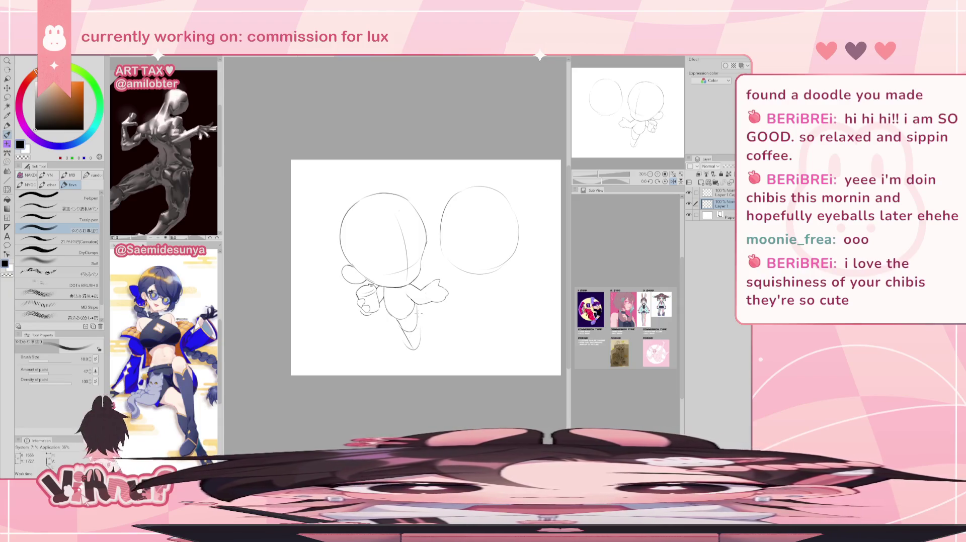
key("h")
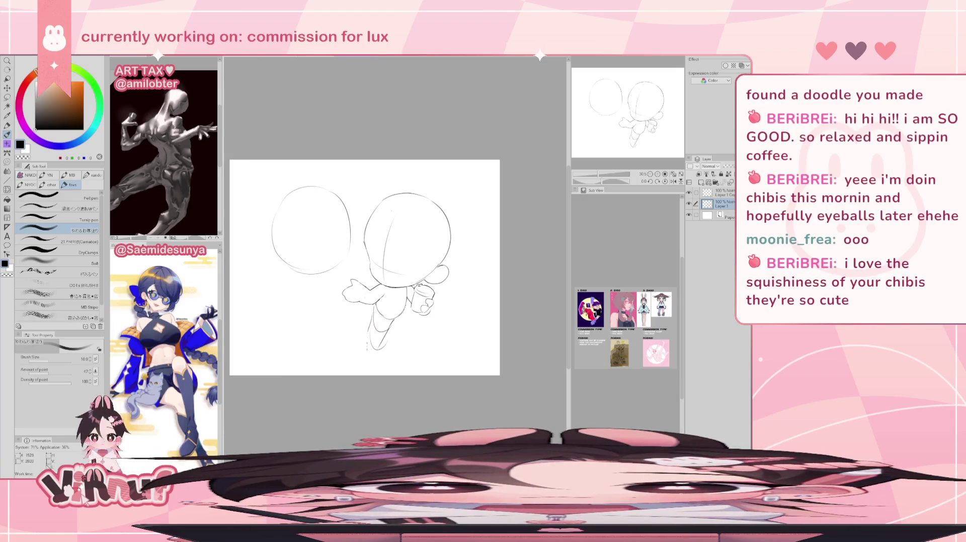
mouse_move(367, 342)
left_mouse_down()
mouse_move(373, 374)
mouse_move(383, 361)
mouse_move(375, 367)
left_mouse_up()
key("ctrl+z")
key("ctrl+z")
key("ctrl+z")
left_click_drag(369, 332, 379, 368)
key("ctrl+z")
key("ctrl+z")
key("ctrl+z")
key("ctrl+z")
key("h")
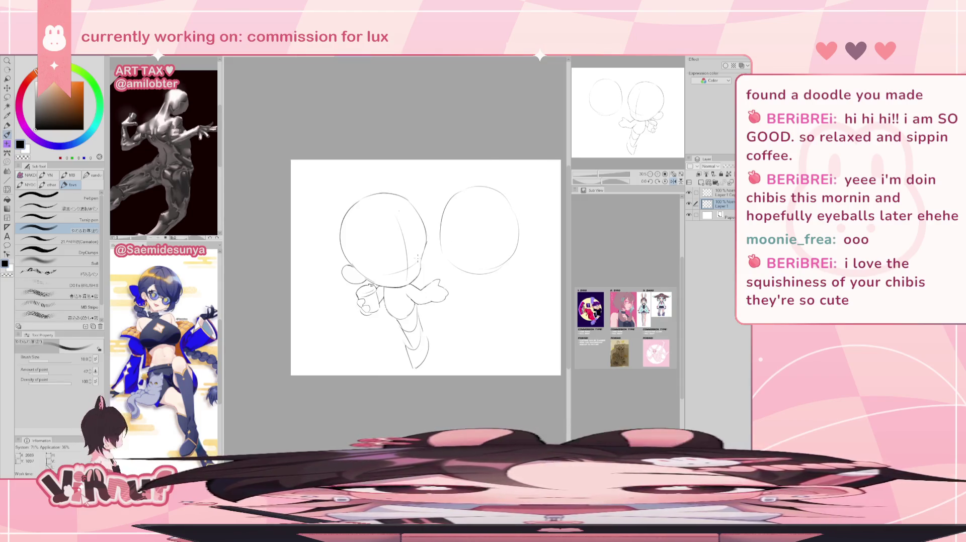
key("h")
key("ctrl+z")
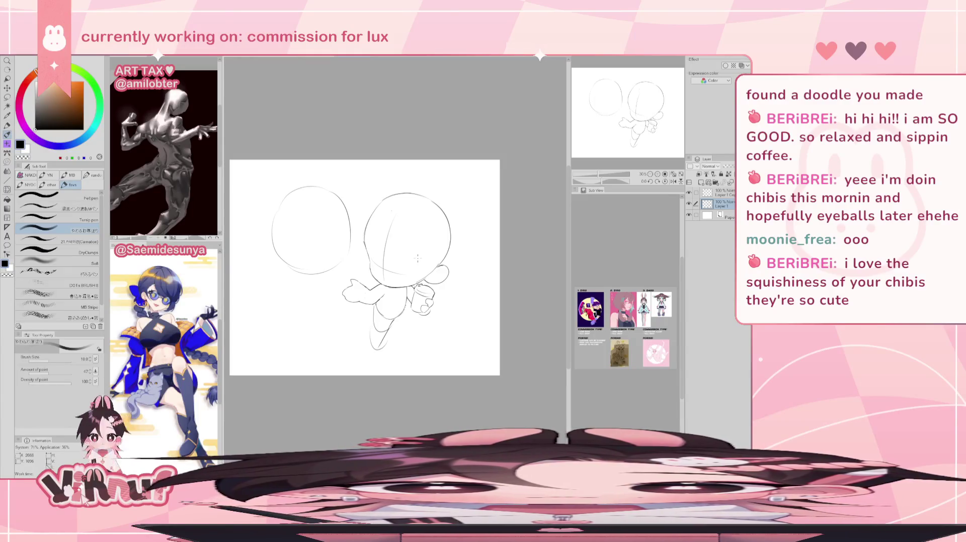
key("ctrl+z")
key("ctrl+z")
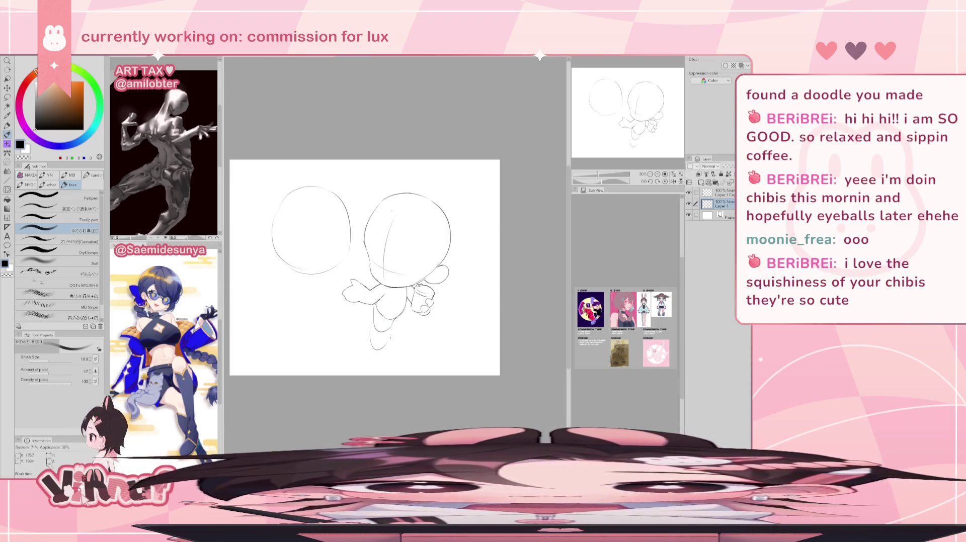
Redraw the legs as short stubby curves tucked under the body, undoing misses.
left_click_drag(393, 328, 386, 343)
key("ctrl+z")
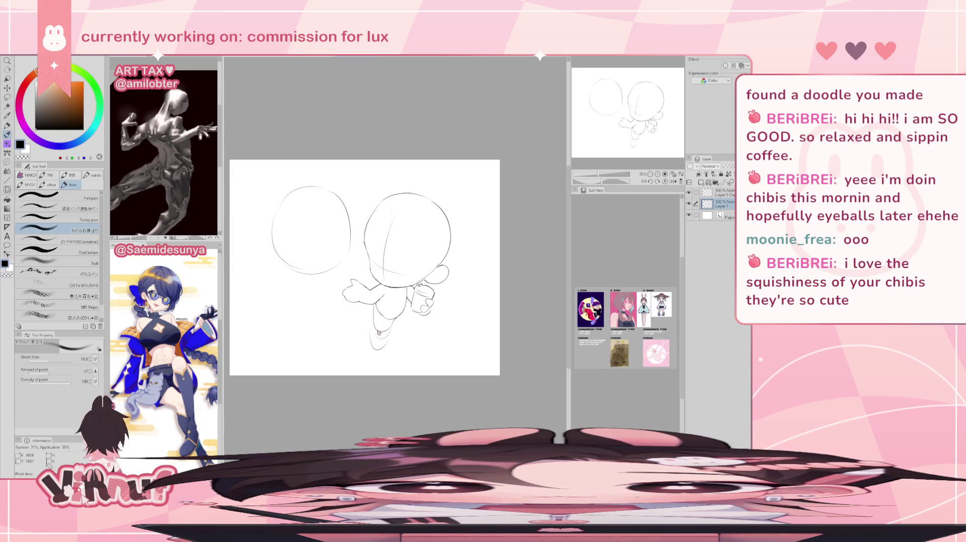
left_click_drag(387, 333, 381, 364)
key("ctrl+z")
left_click_drag(373, 326, 368, 352)
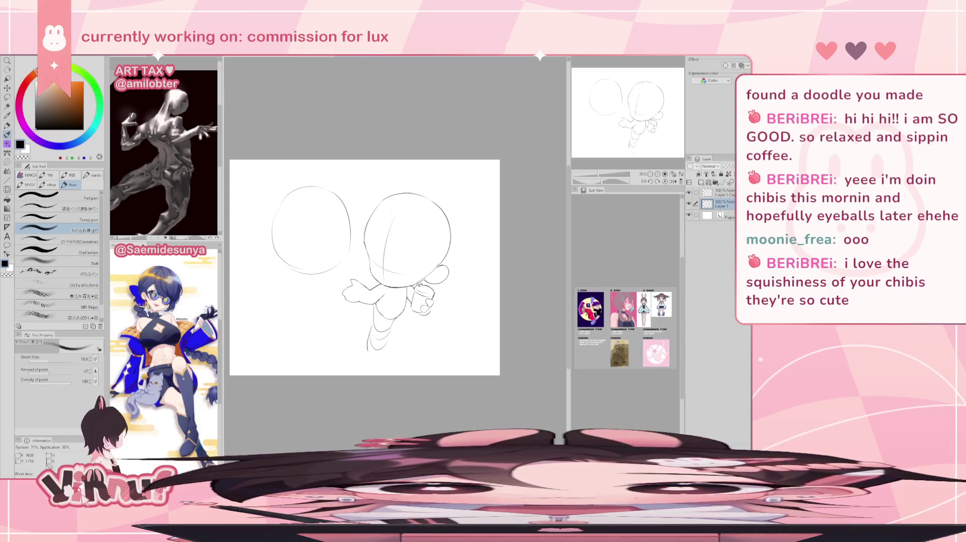
key("h")
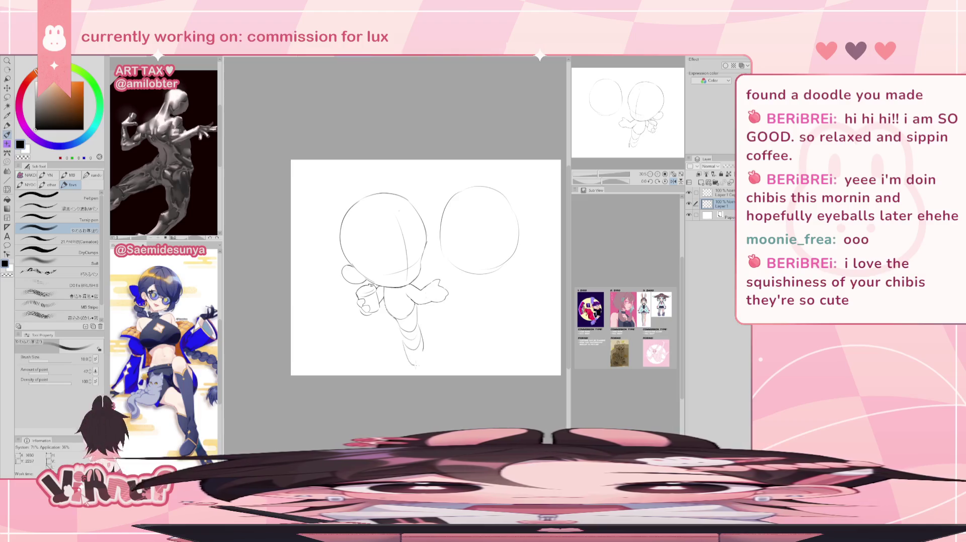
left_click_drag(406, 350, 421, 365)
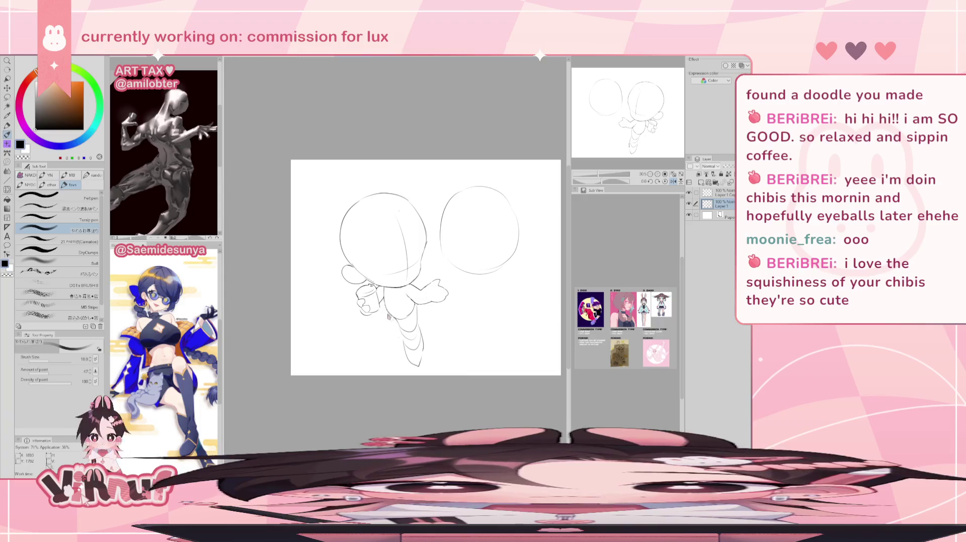
key("h")
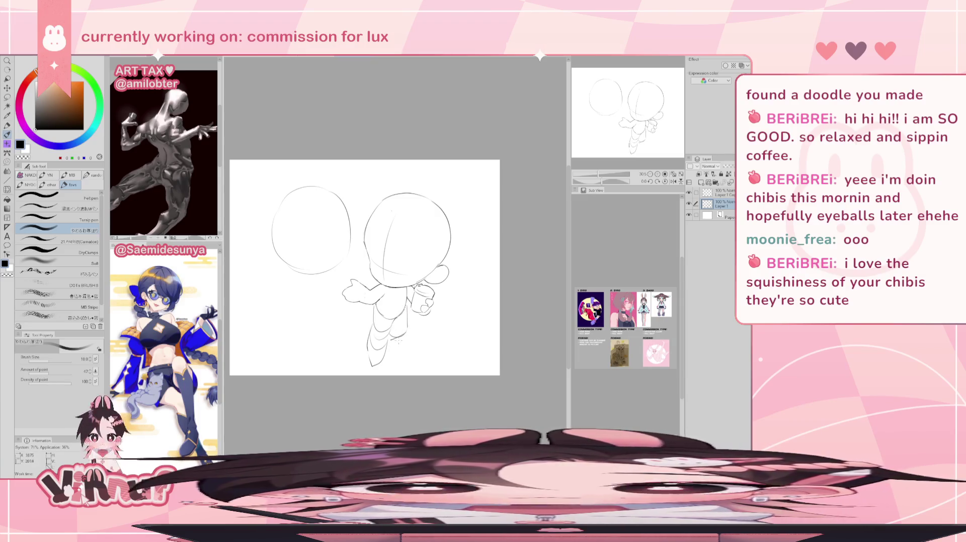
key("h")
key("h")
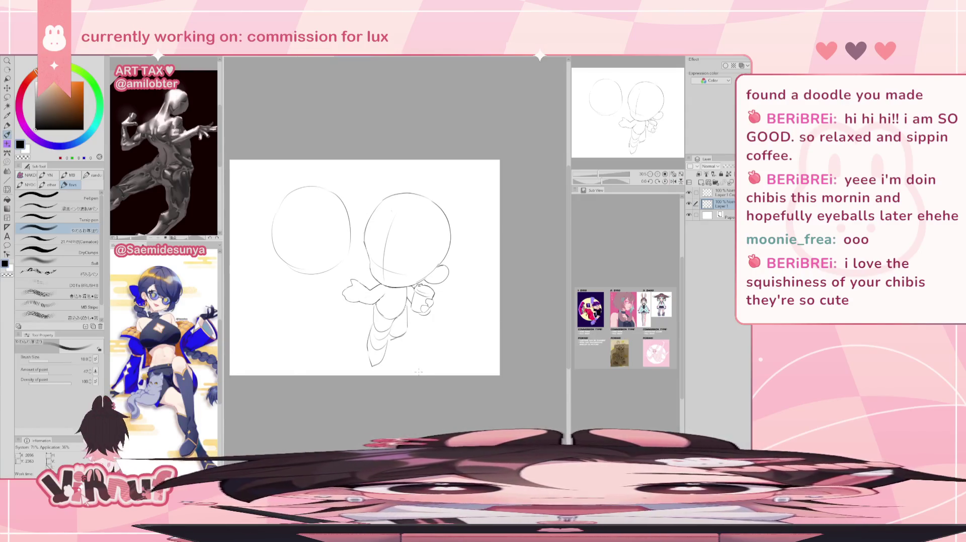
key("ctrl+z")
key("ctrl+z")
key("ctrl+z")
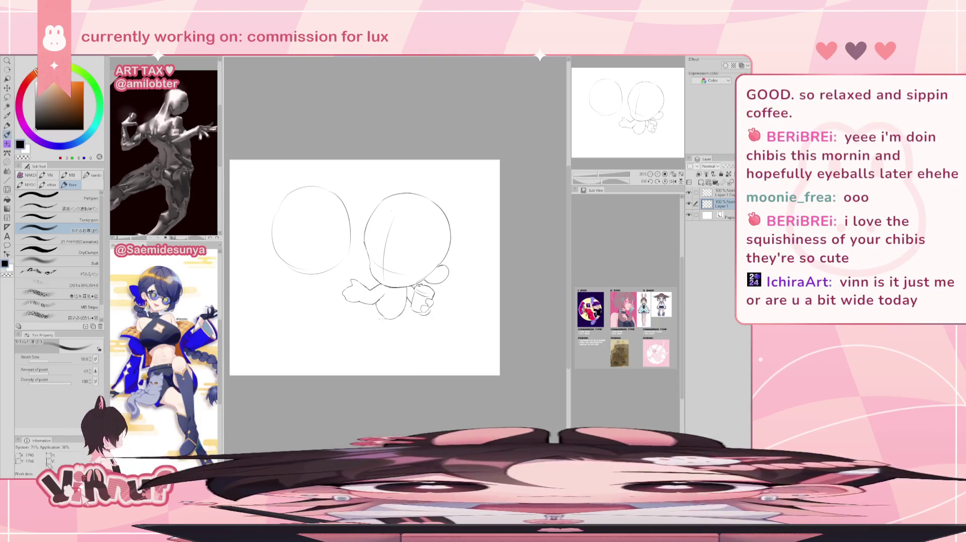
left_click_drag(372, 309, 389, 325)
key("ctrl+z")
key("ctrl+z")
key("ctrl+z")
left_click_drag(384, 286, 381, 294)
key("ctrl+z")
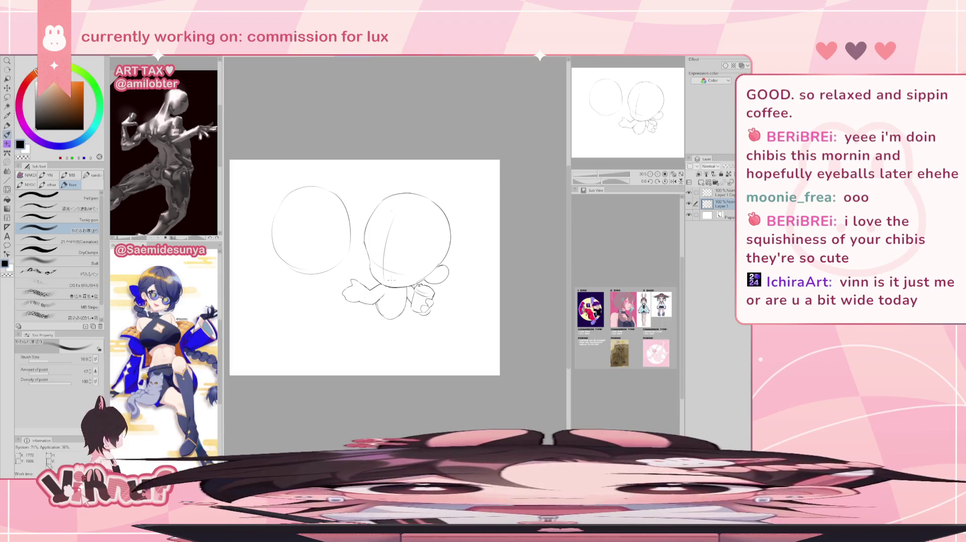
key("h")
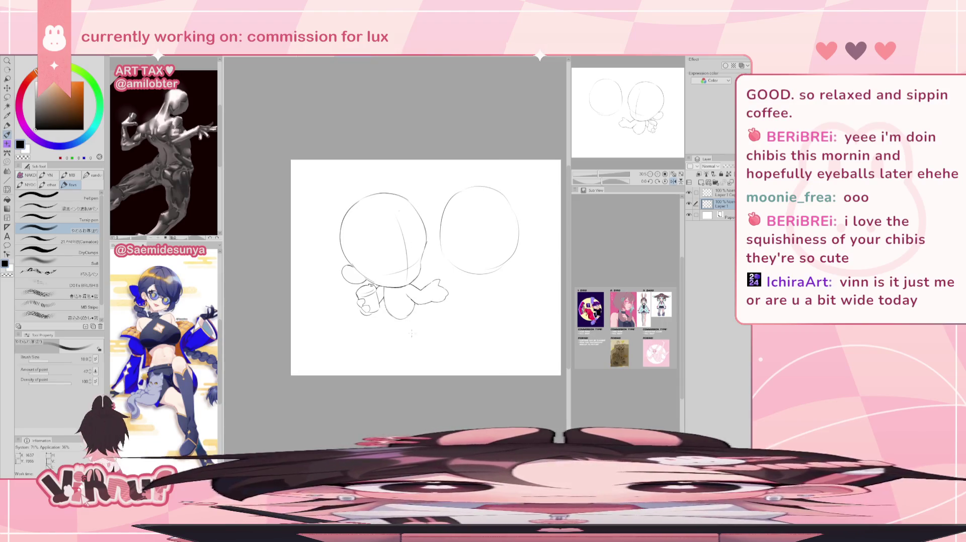
key("j")
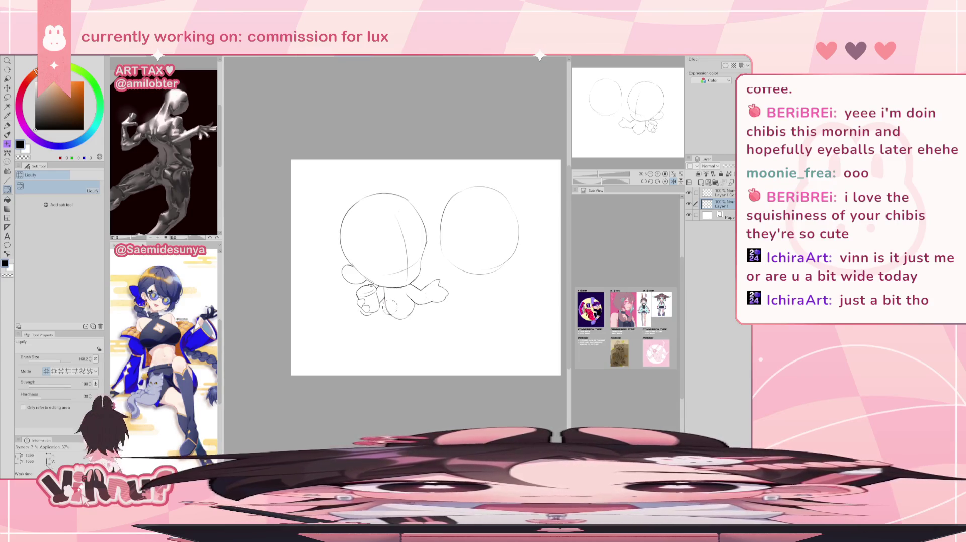
key("h")
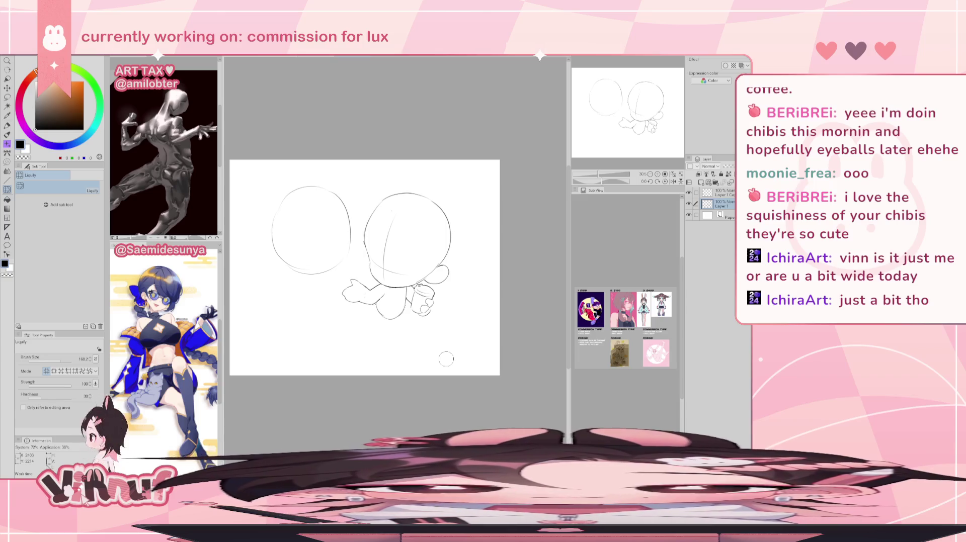
key("b")
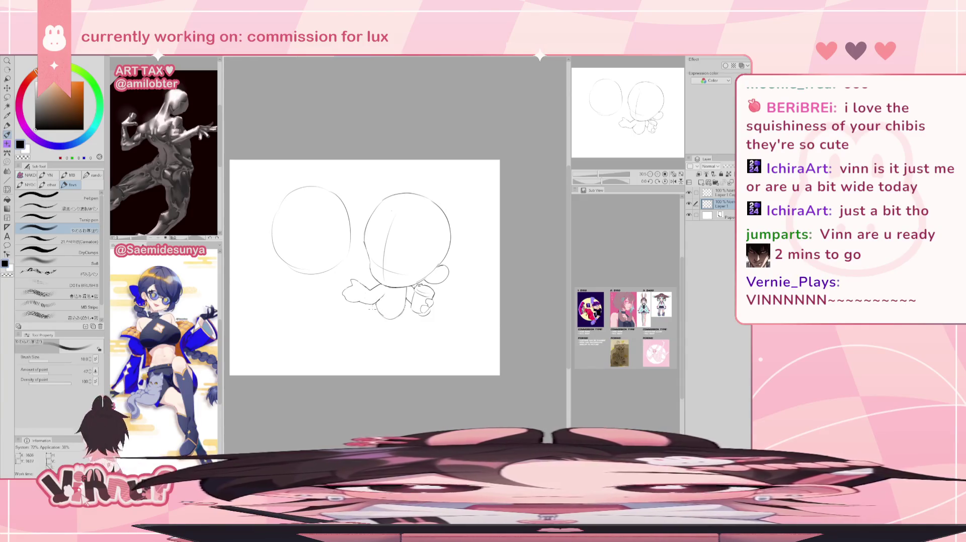
Sketch and retry curved left-leg strokes below the body, checking them with the canvas flipped.
left_click_drag(375, 313, 393, 331)
key("h")
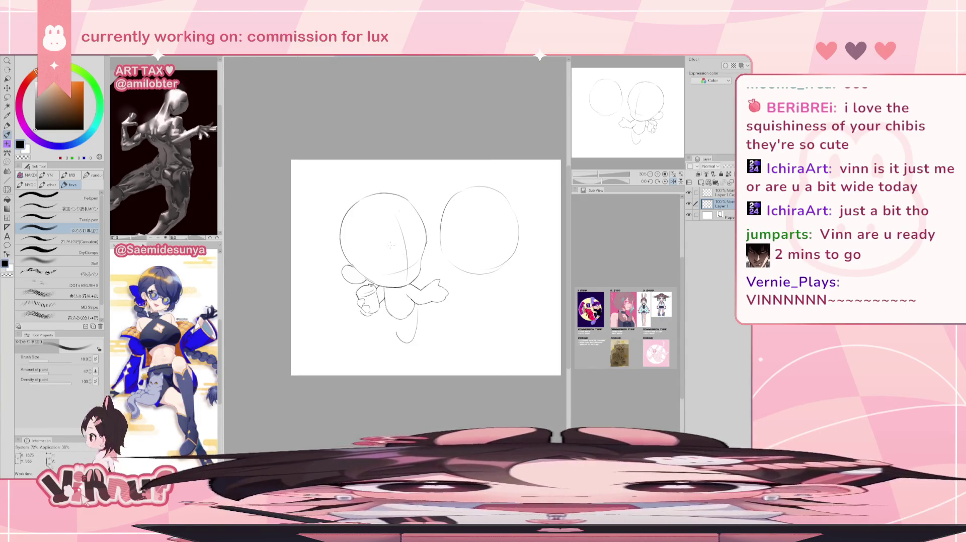
key("ctrl+z")
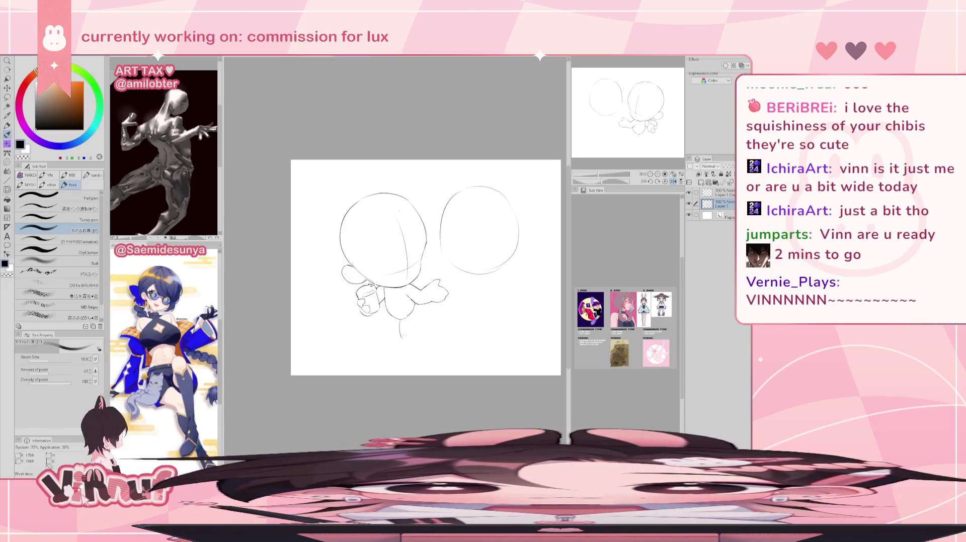
left_click_drag(401, 325, 411, 343)
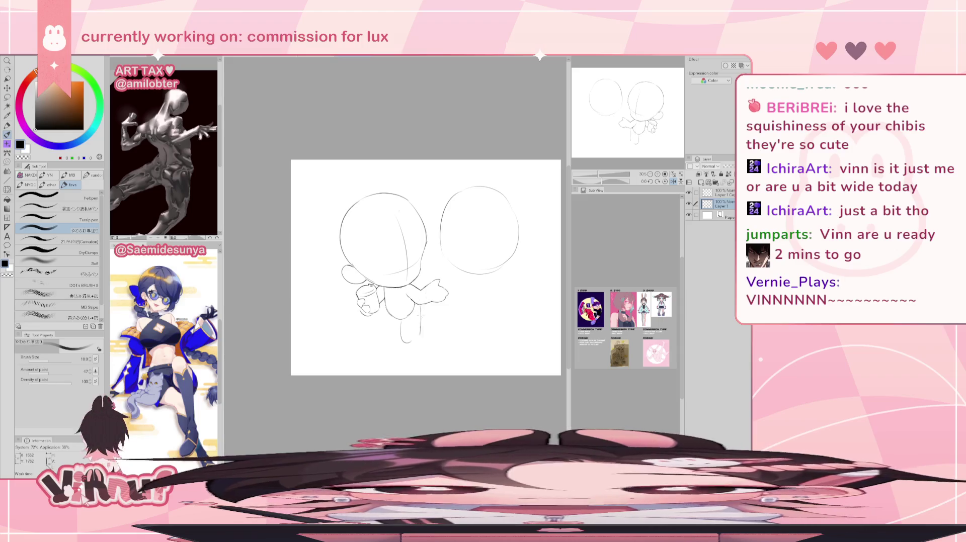
key("h")
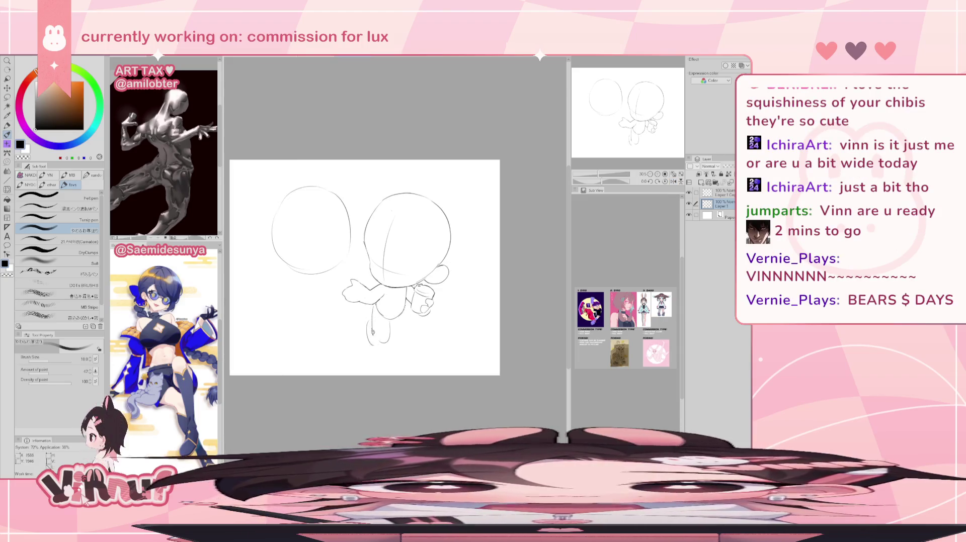
left_click_drag(368, 323, 380, 359)
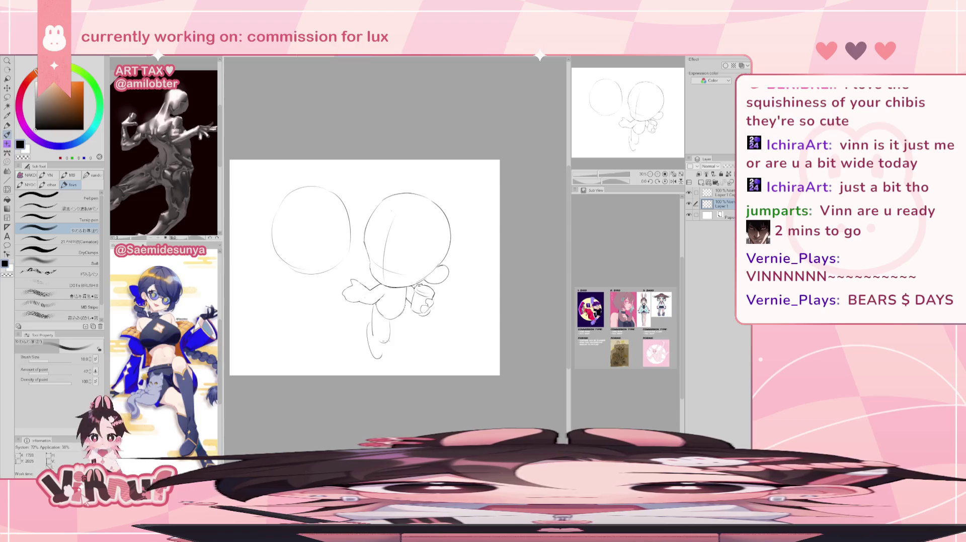
key("ctrl+z")
left_click_drag(372, 324, 377, 359)
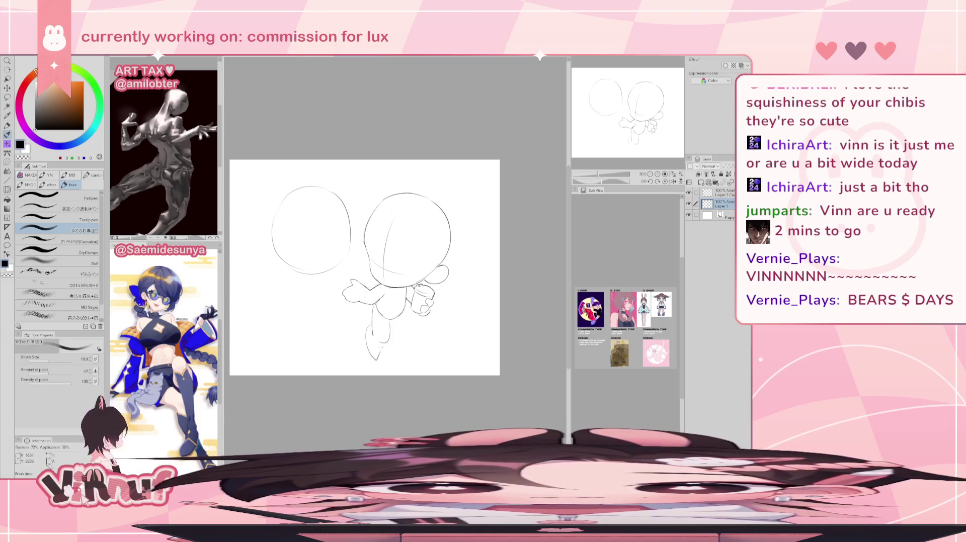
key("ctrl+z")
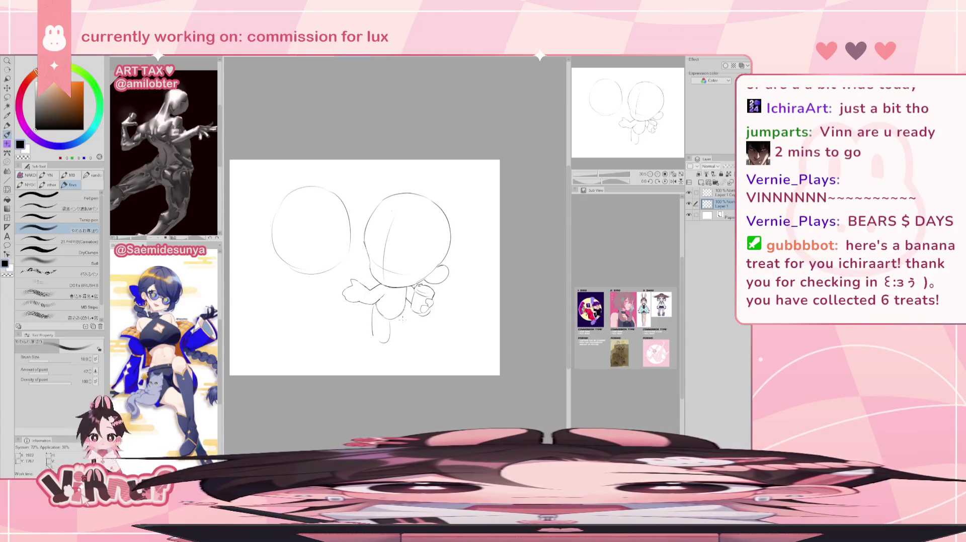
Redraw the right leg line several times at different lengths, undoing each attempt.
left_click_drag(405, 322, 410, 357)
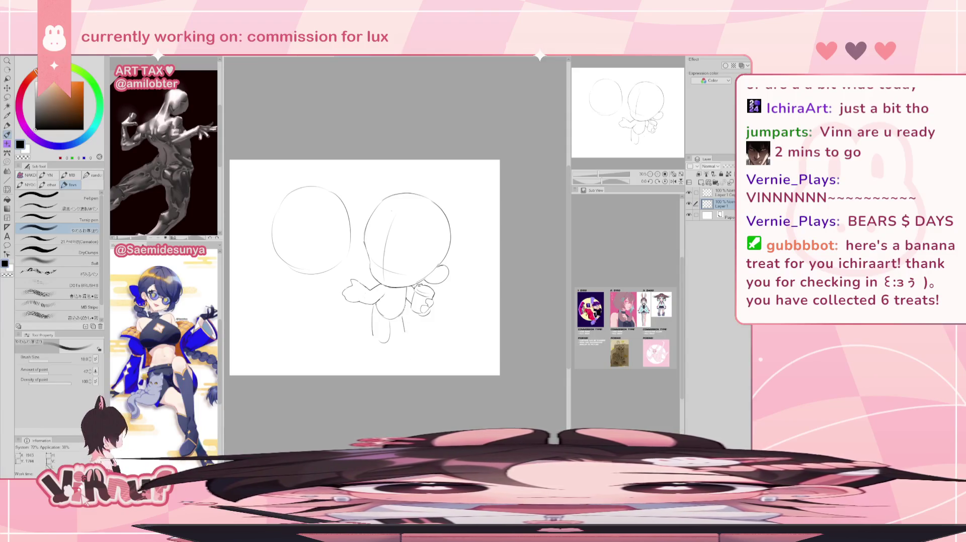
key("ctrl+z")
left_click_drag(402, 316, 407, 353)
key("ctrl+z")
left_click_drag(403, 316, 410, 352)
key("ctrl+z")
key("ctrl+z")
left_click_drag(403, 315, 414, 365)
key("ctrl+z")
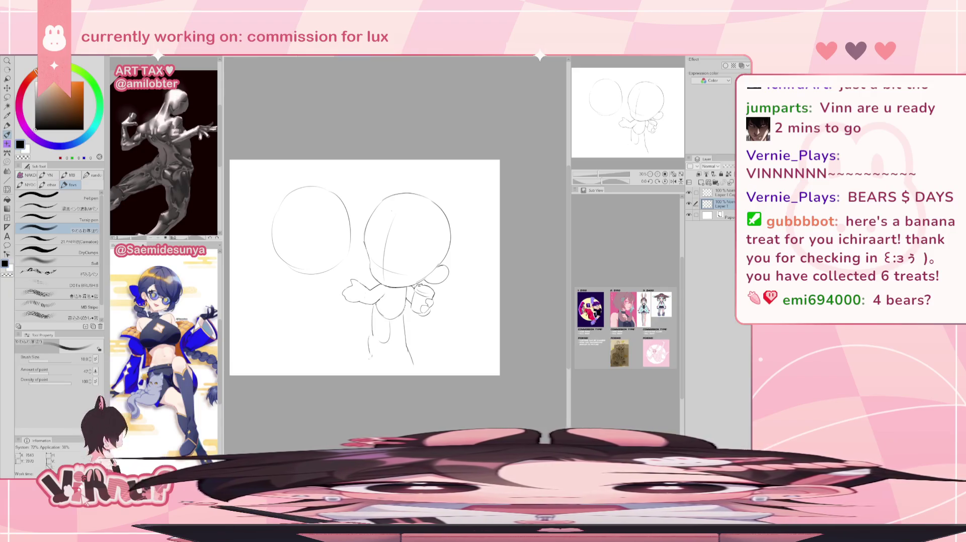
Try a rounder foot at the left leg's bottom and erase the right leg line.
mouse_move(371, 330)
left_mouse_down()
mouse_move(375, 347)
mouse_move(384, 341)
mouse_move(373, 361)
mouse_move(382, 362)
left_mouse_up()
key("ctrl+z")
key("ctrl+z")
key("ctrl+z")
key("ctrl+z")
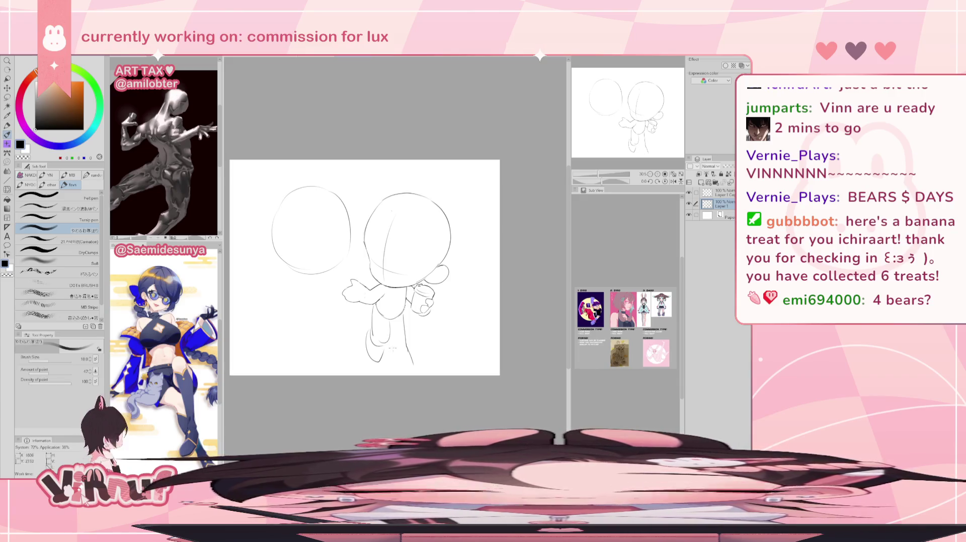
key("e")
left_click_drag(405, 317, 412, 352)
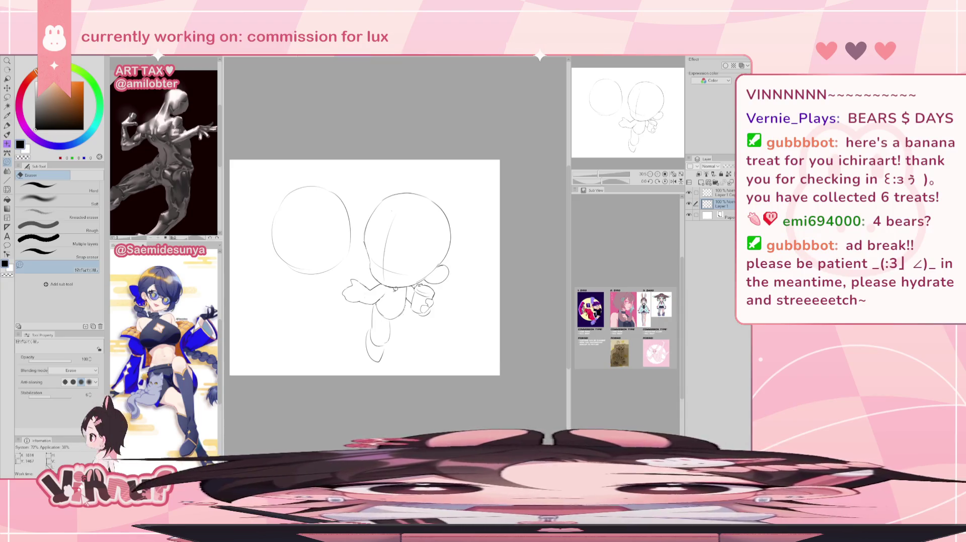
With the pen, lengthen the chibi's leg and finish it with a pointed foot.
key("p")
key("ctrl+z")
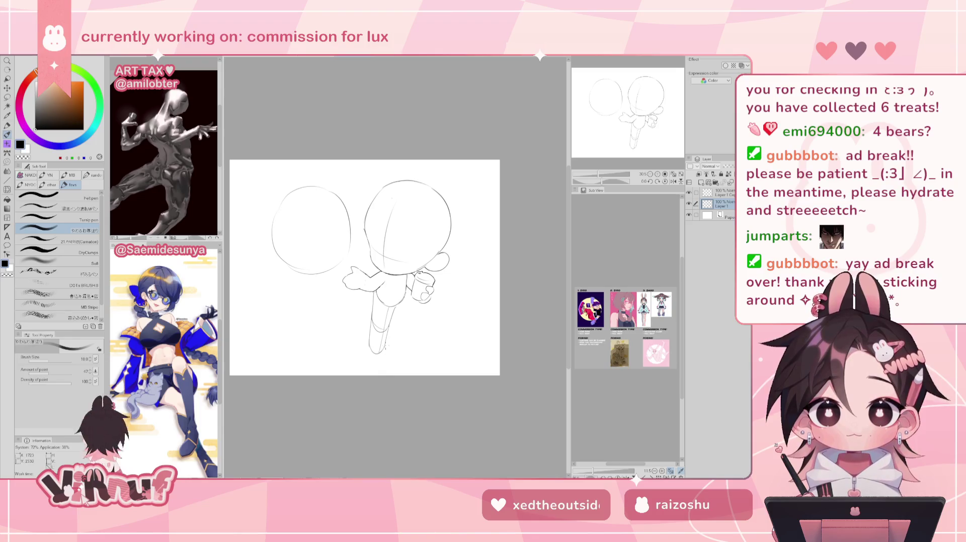
mouse_move(382, 347)
left_mouse_down()
mouse_move(388, 371)
mouse_move(387, 361)
mouse_move(368, 363)
mouse_move(382, 374)
left_mouse_up()
key("ctrl+z")
key("ctrl+z")
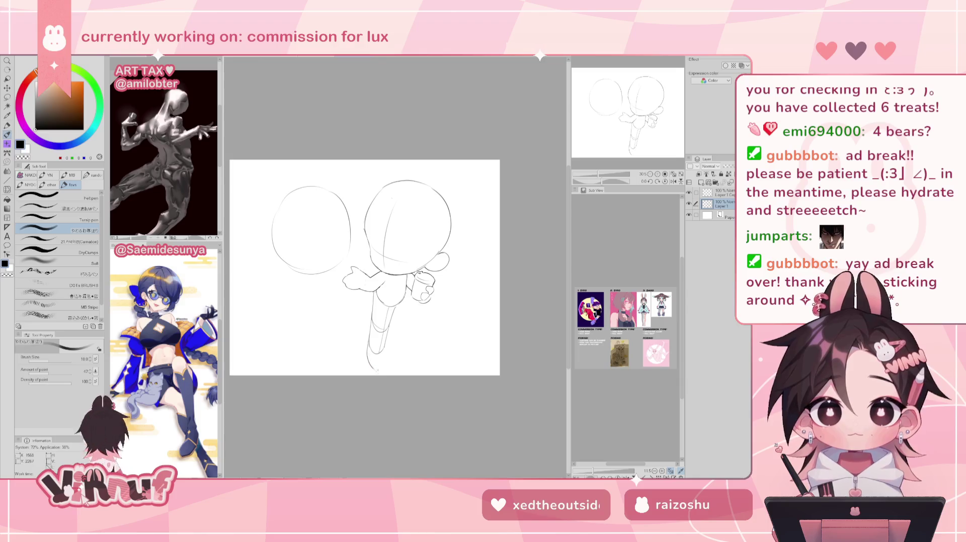
mouse_move(371, 358)
left_mouse_down()
mouse_move(382, 373)
mouse_move(387, 350)
left_mouse_up()
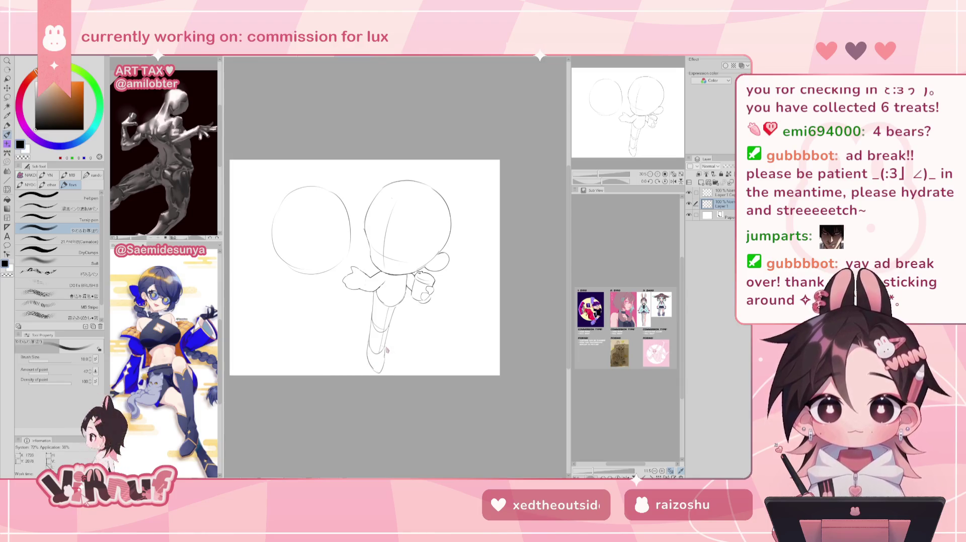
Mirror the canvas to check proportions, then lasso-select the legs.
key("h")
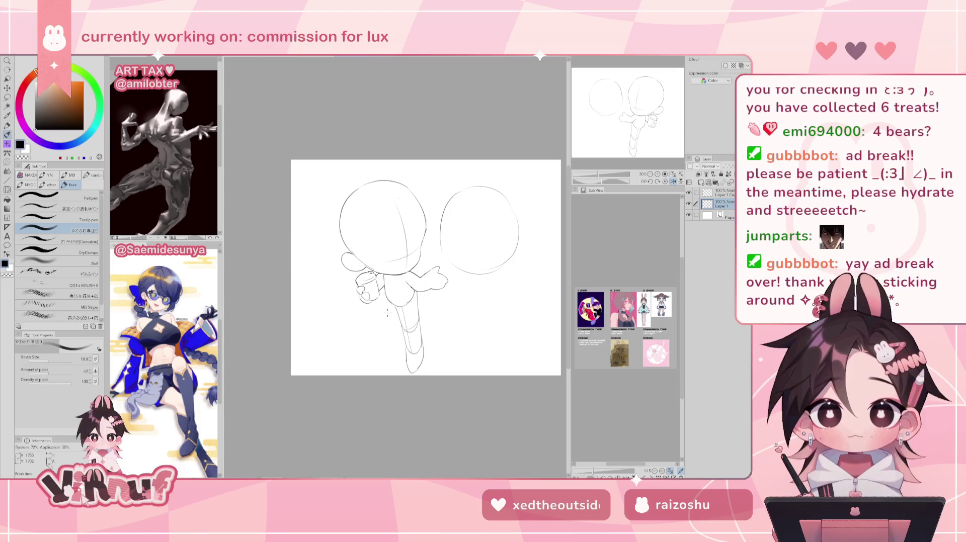
key("h")
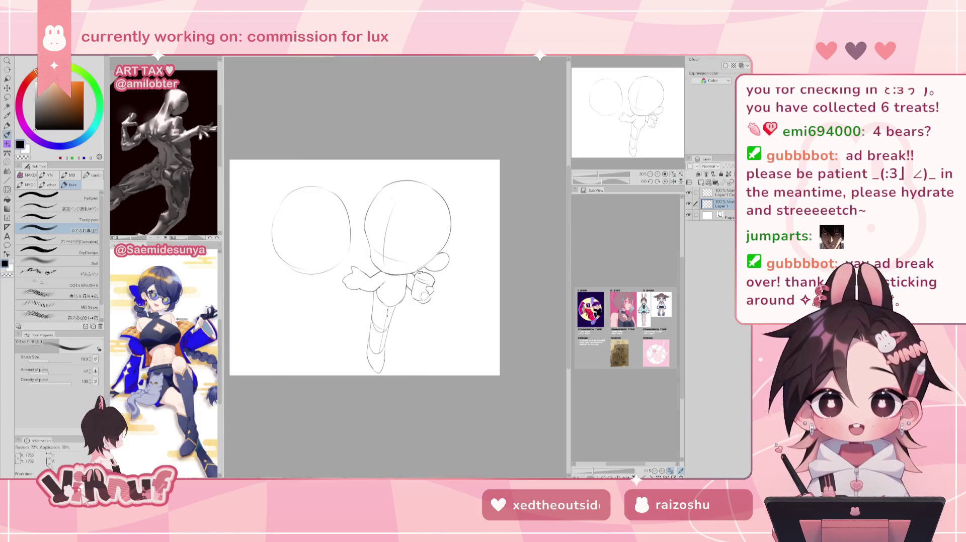
key("m")
mouse_move(393, 340)
left_mouse_down()
mouse_move(397, 305)
mouse_move(404, 352)
left_mouse_up()
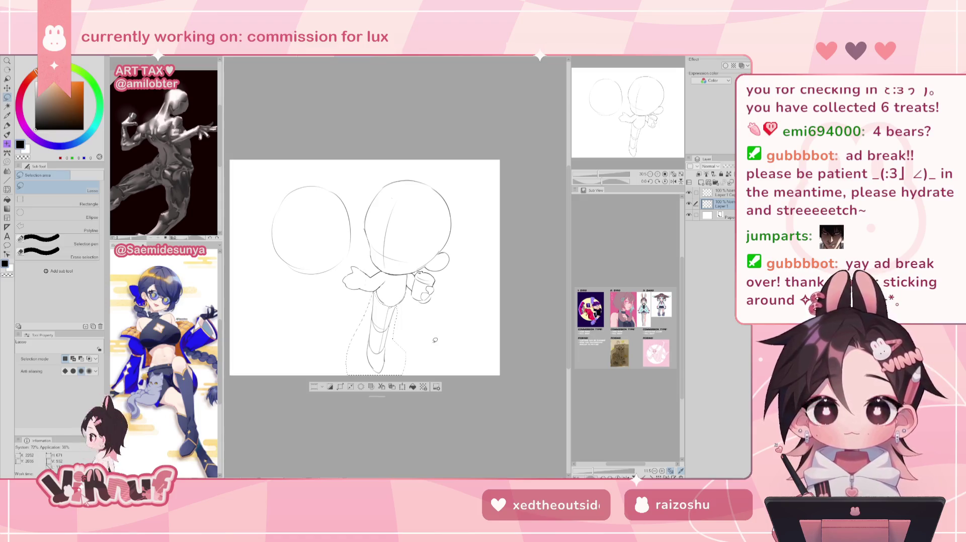
Transform the selected legs, skewing the feet to the right and narrowing them slightly.
key("ctrl+t")
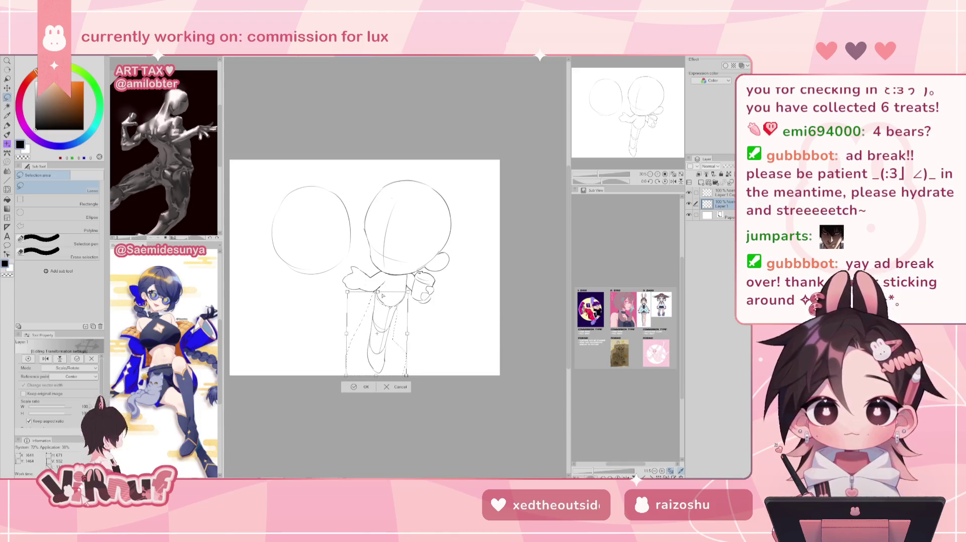
left_click_drag(377, 292, 386, 306)
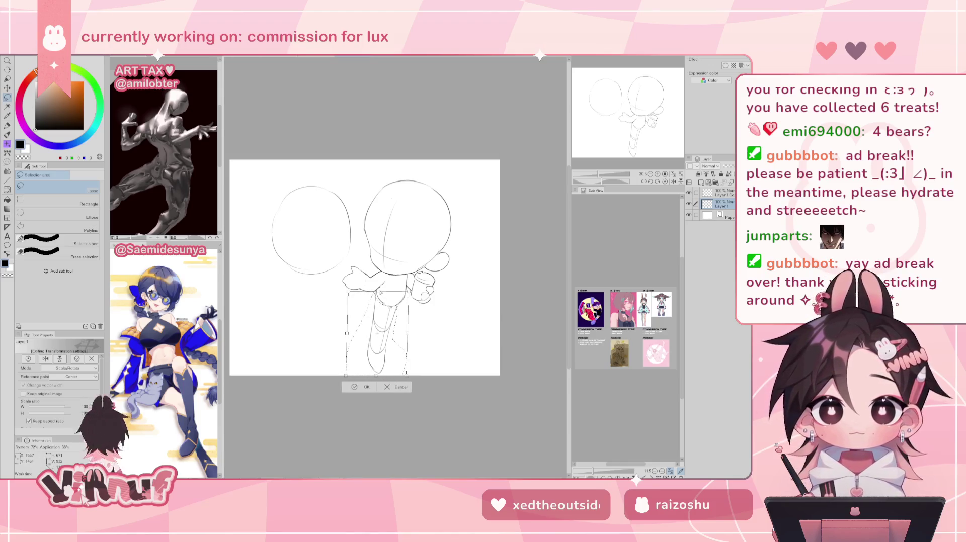
left_click_drag(377, 375, 391, 372)
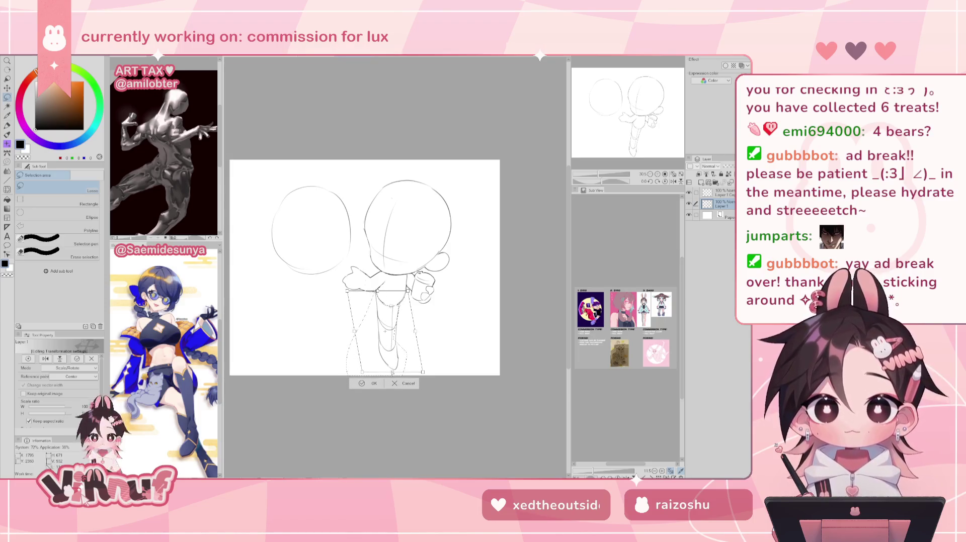
left_click_drag(391, 372, 396, 372)
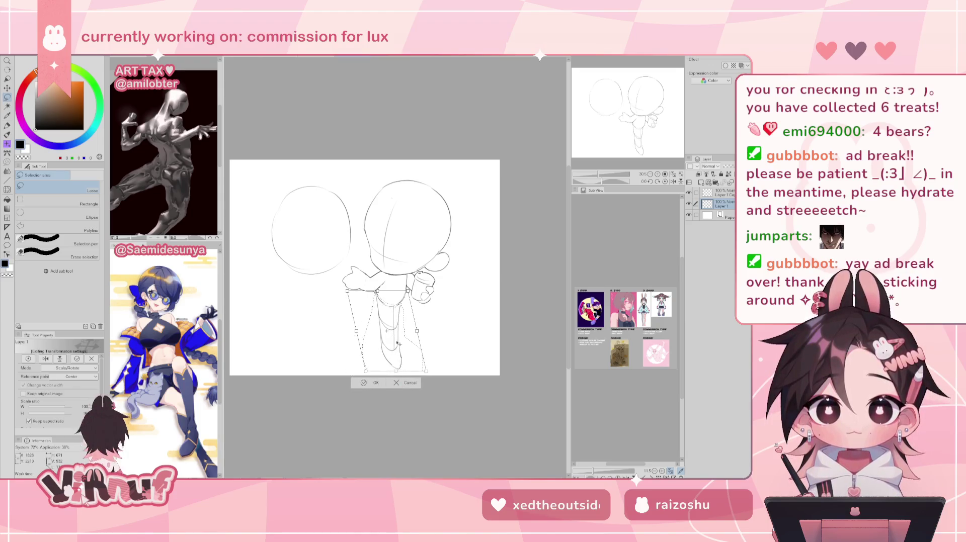
left_click_drag(416, 331, 416, 330)
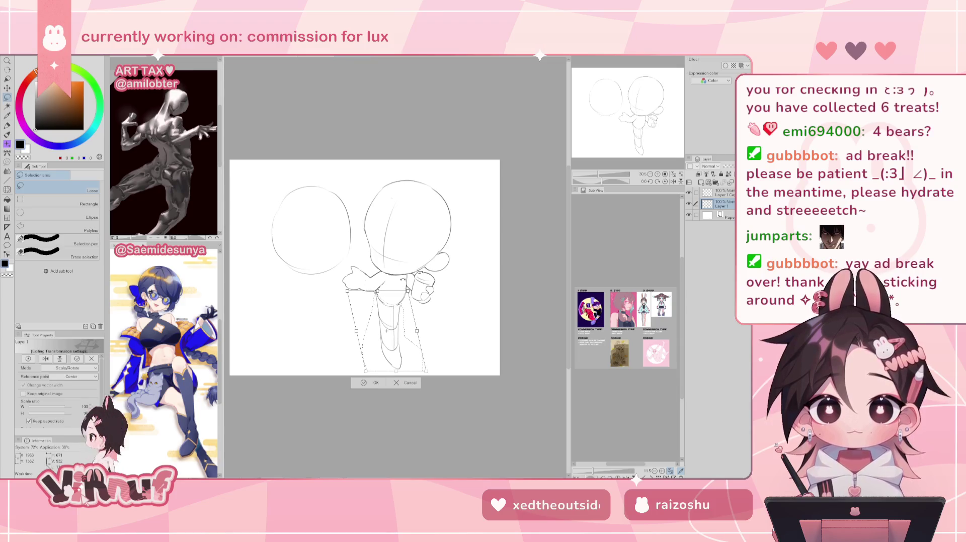
left_click(382, 382)
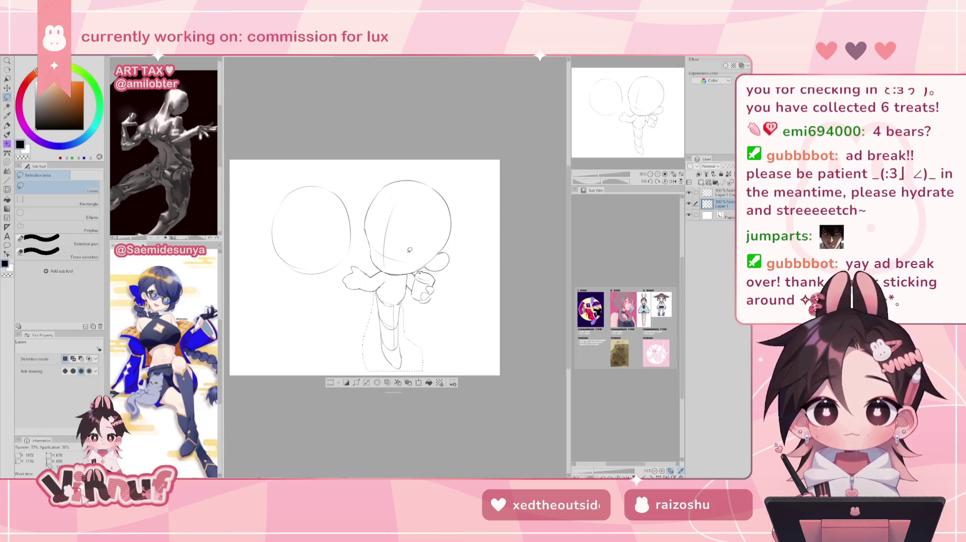
Liquify the leg and foot lines downward, deselect, and mirror the view to check the pose.
key("space")
key("j")
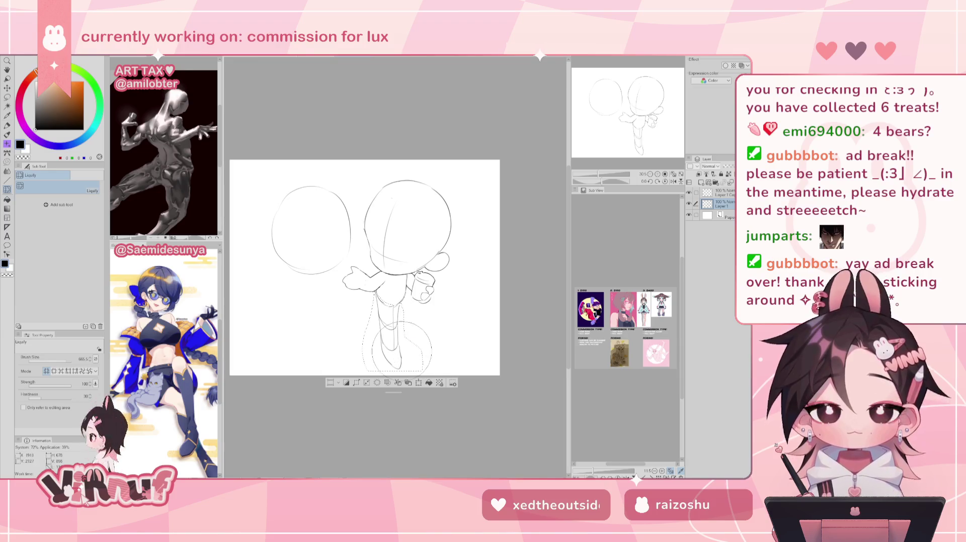
left_click_drag(396, 349, 415, 373)
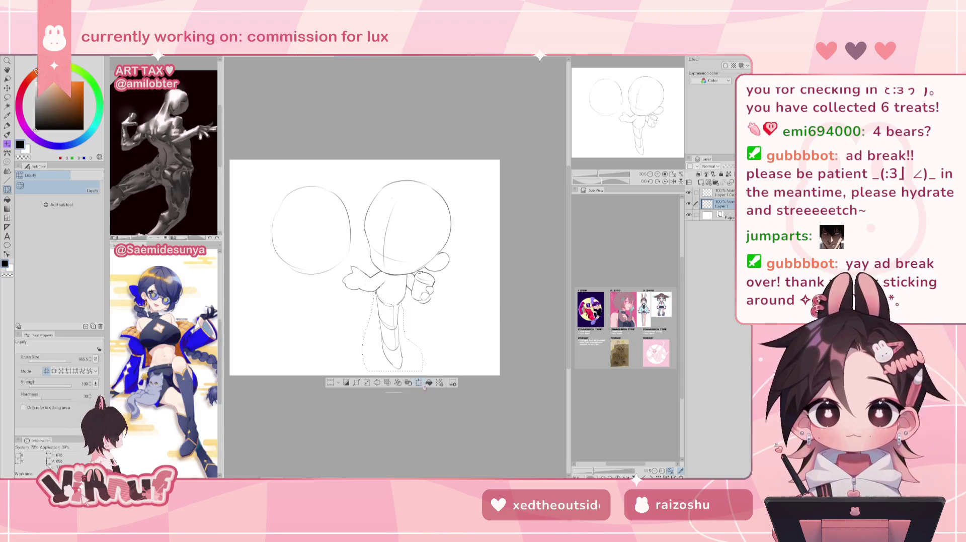
key("ctrl+d")
key("h")
key("h")
key("p")
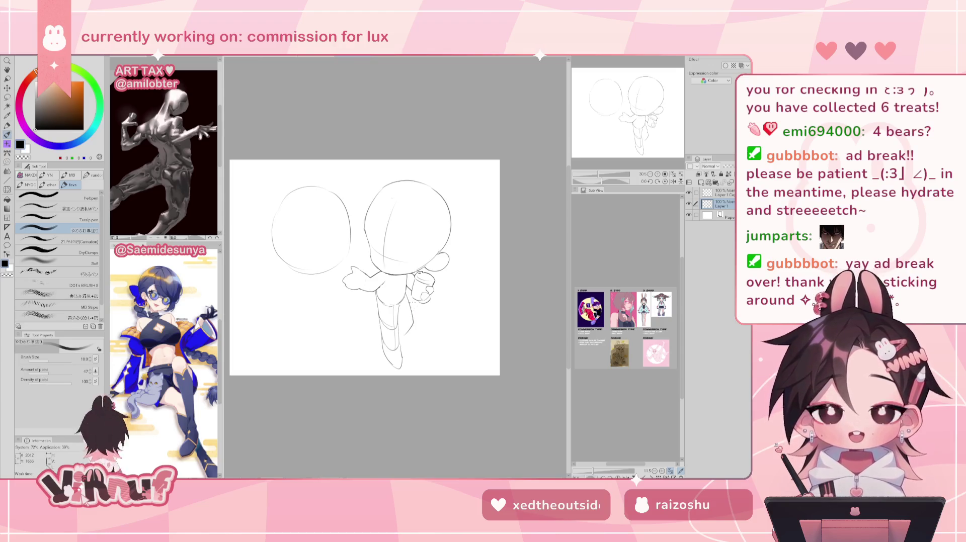
Add a short line under the right arm and redraw the small stroke beside the leg.
mouse_move(408, 296)
left_mouse_down()
mouse_move(416, 325)
mouse_move(410, 303)
left_mouse_up()
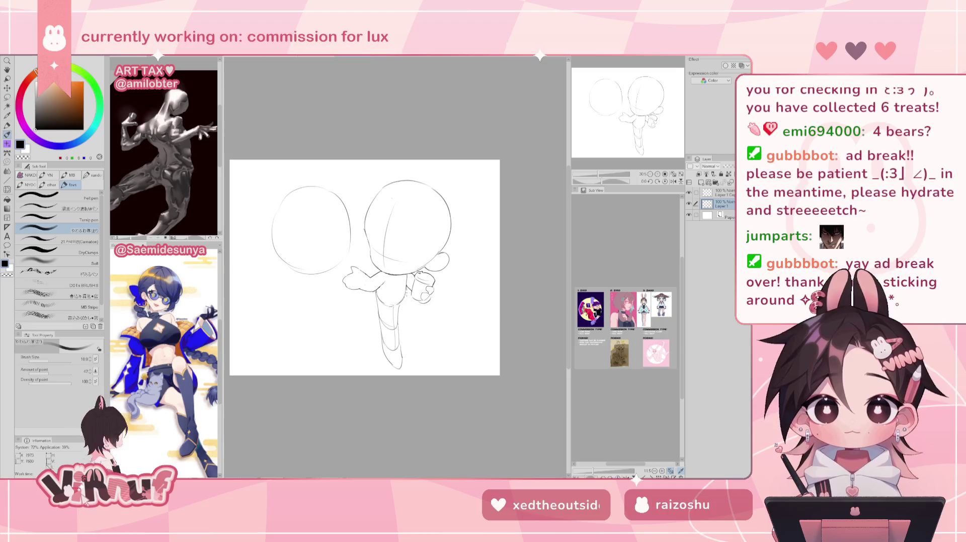
left_click_drag(400, 322, 412, 331)
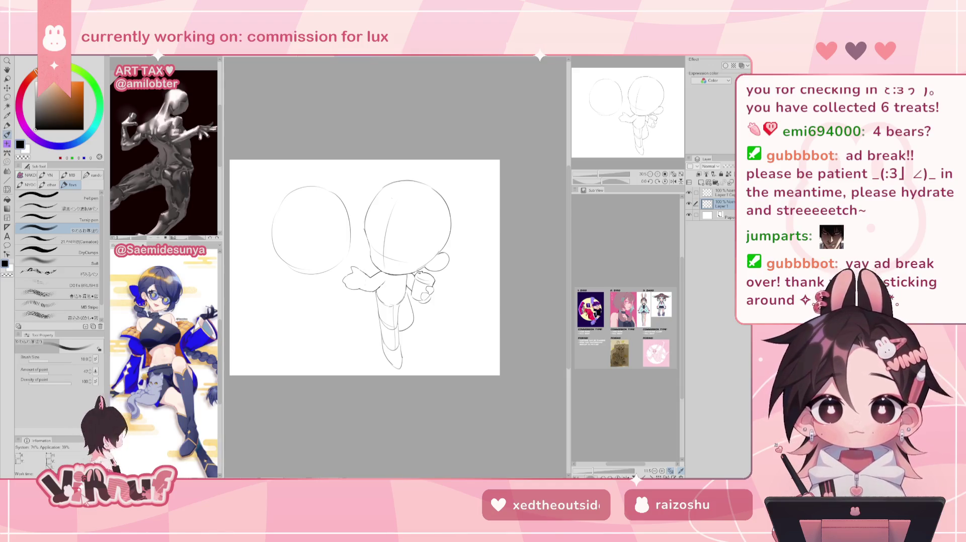
Shuffle and spin the exercise wheel on the wheelofnames tab, dismissing the winner popup.
key("alt+Tab")
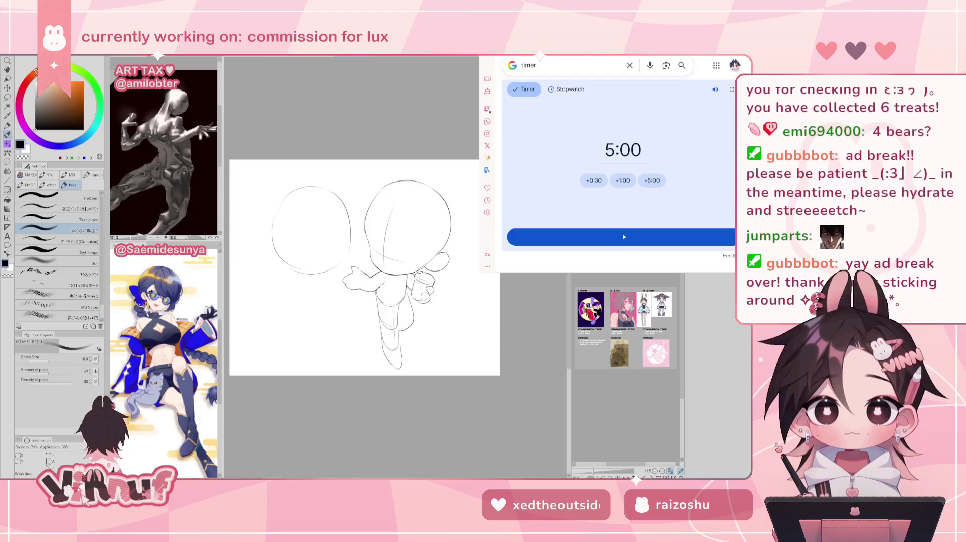
key("ctrl+Tab")
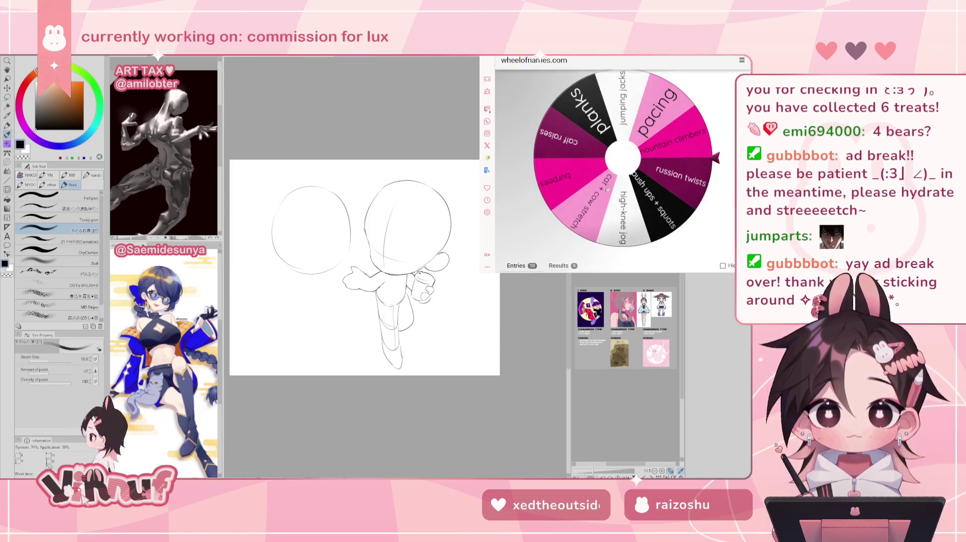
scroll(519, 183, "down", 3)
left_click(521, 179)
scroll(553, 151, "up", 3)
left_click(590, 128)
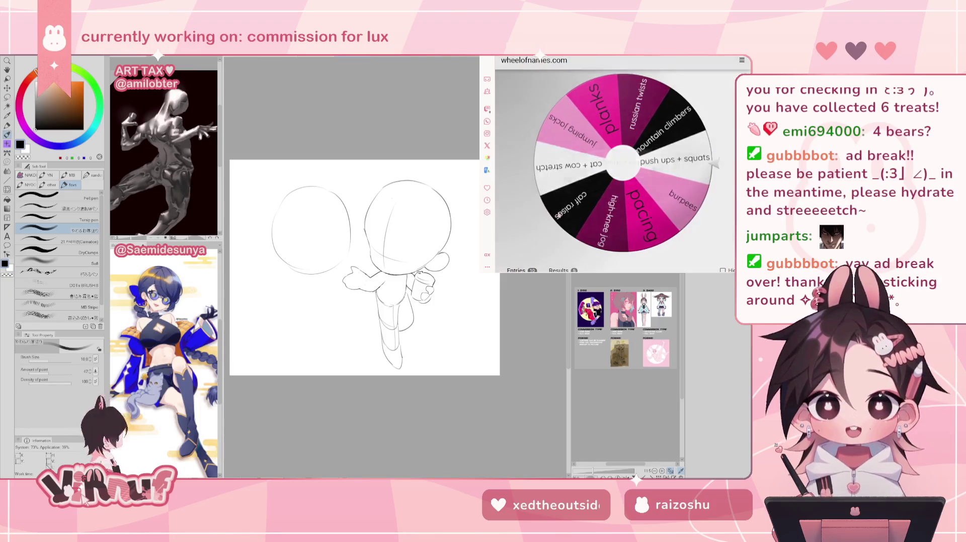
key("Escape")
Spin the wheel once more, then start the five-minute Google timer.
scroll(615, 171, "down", 1)
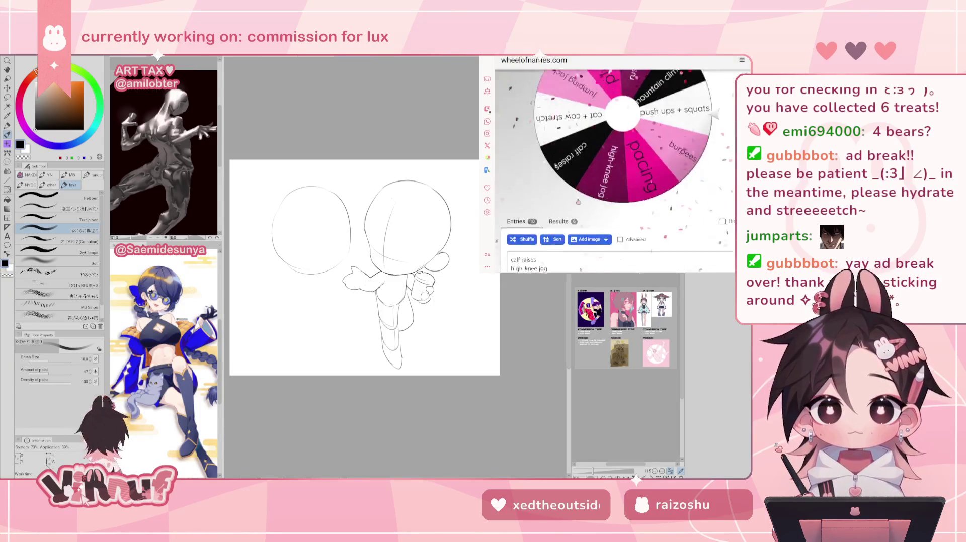
key("ctrl+Return")
scroll(615, 171, "up", 1)
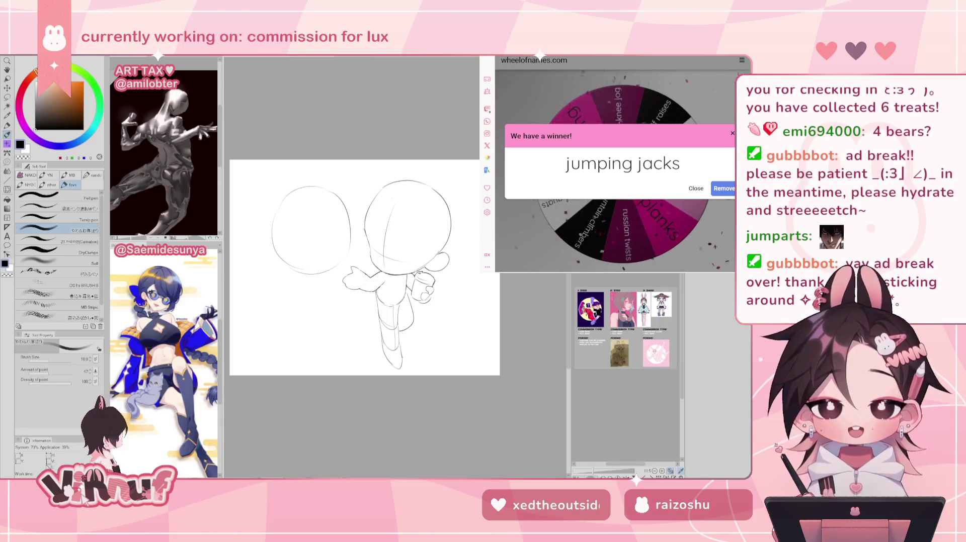
key("ctrl+Tab")
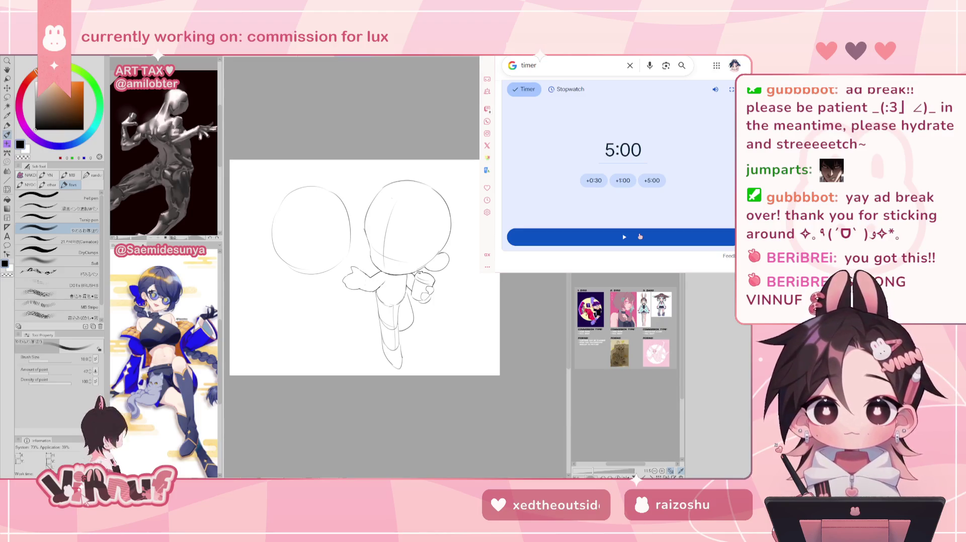
left_click(640, 237)
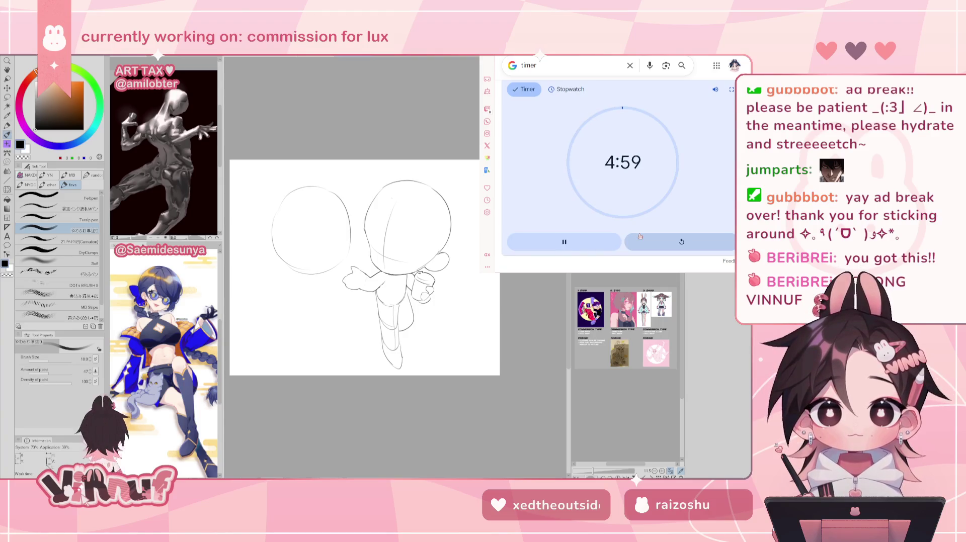
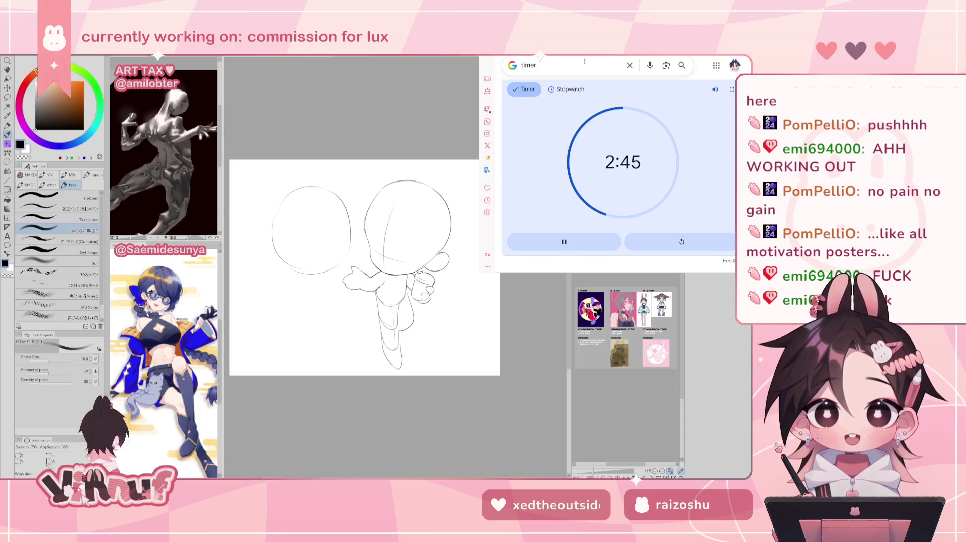
Spin the exercise wheel twice, landing on calf raises and then mountain climbers.
key("alt+Tab")
left_click(696, 248)
left_click(648, 182)
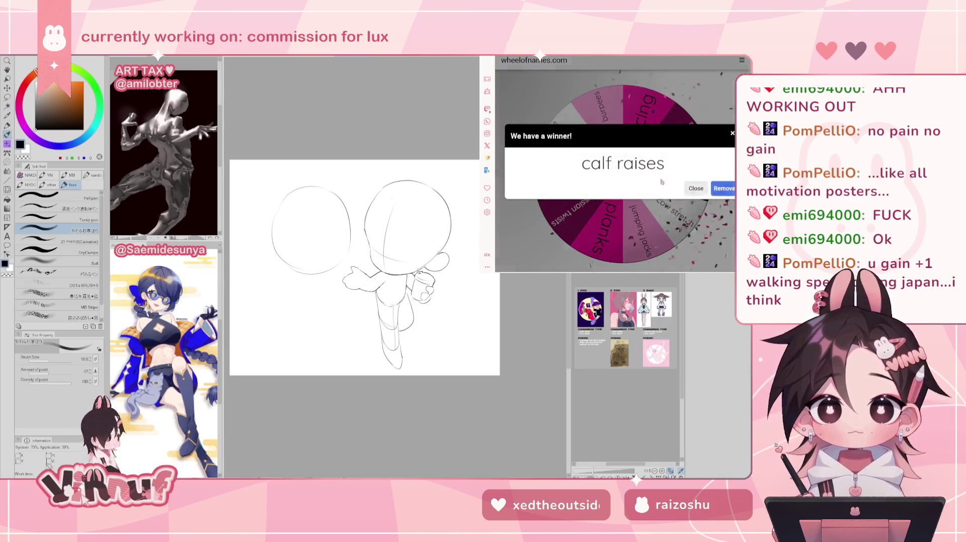
left_click(693, 189)
left_click(552, 173)
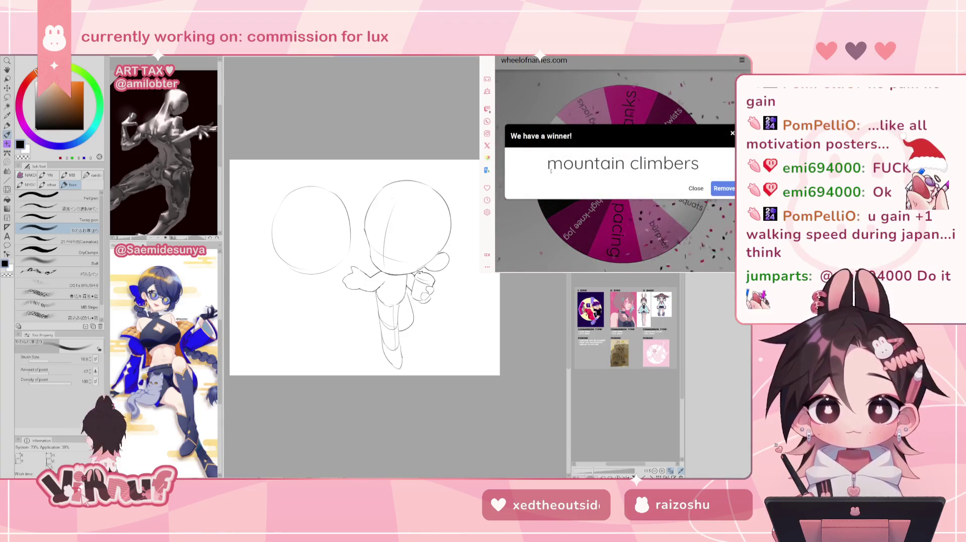
left_click(696, 190)
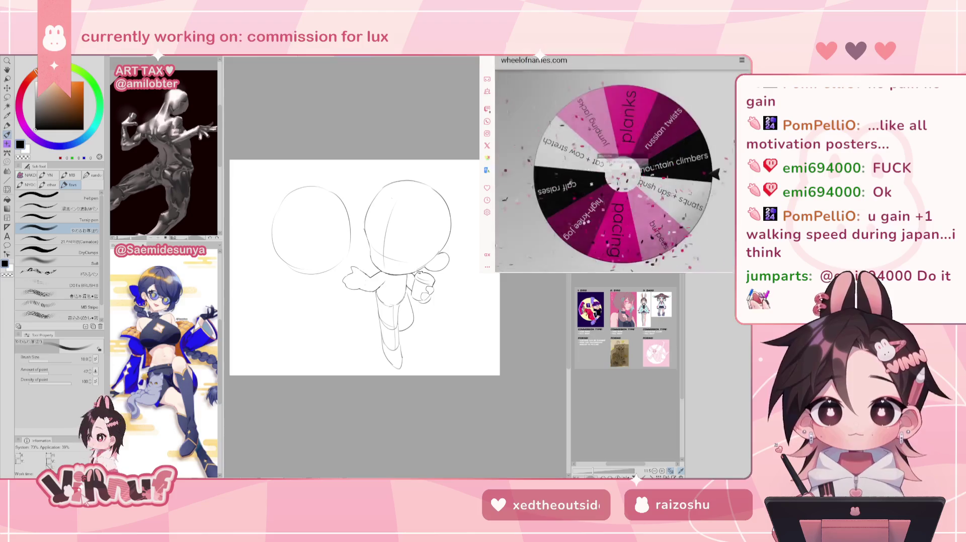
key("ctrl+Tab")
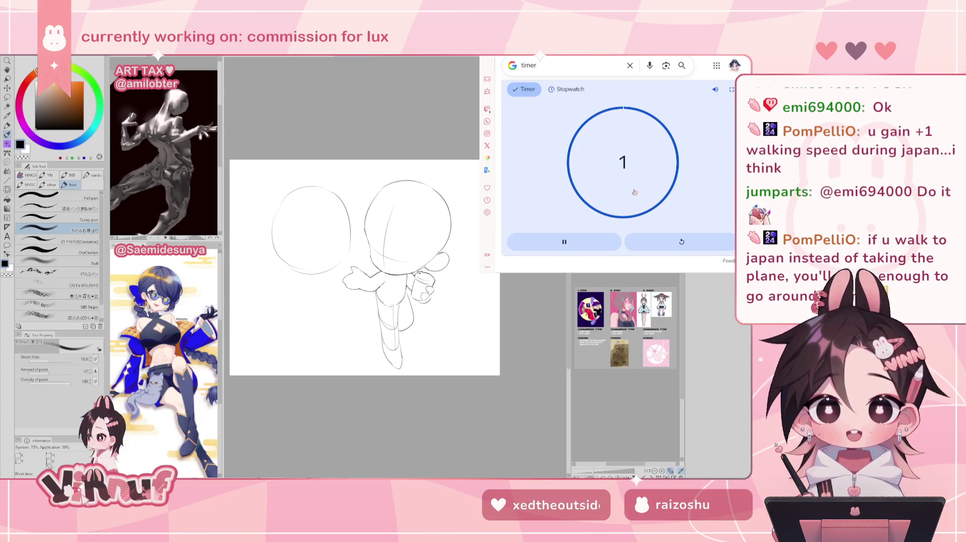
Dismiss the timer alarm once the countdown finishes.
left_click(635, 193)
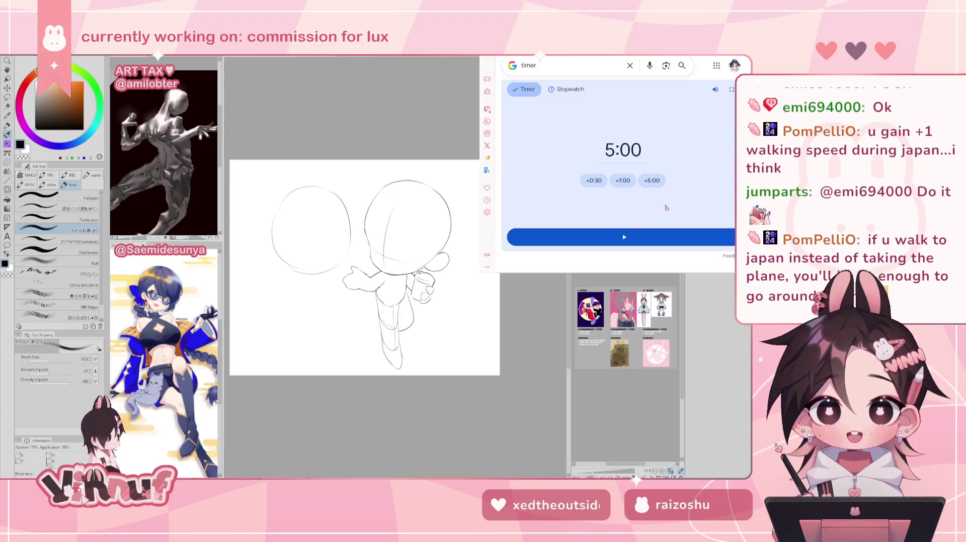
Bring the Clip Studio Paint canvas back to the front.
left_click(445, 136)
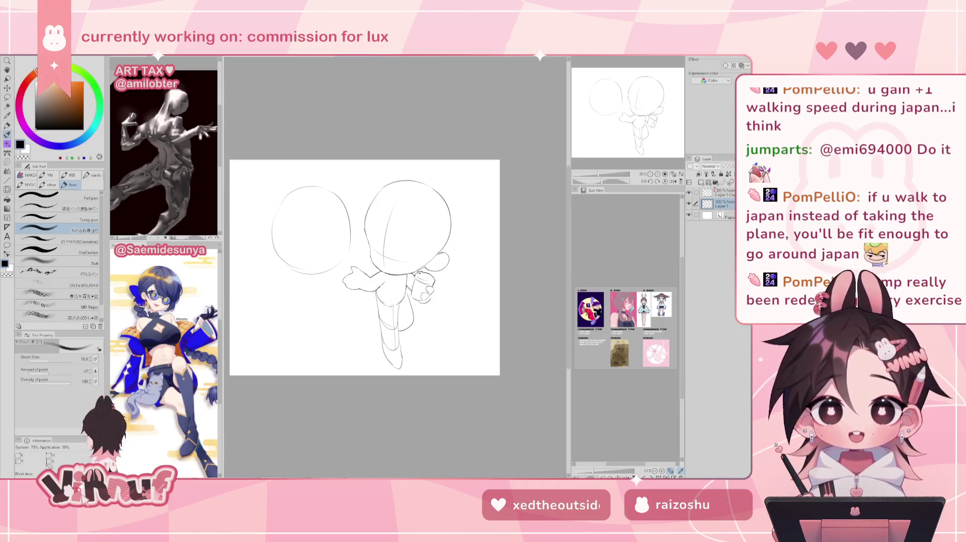
Lasso the right figure's hip and legs, then liquify the leg lines with a ~1153.7 brush.
key("m")
mouse_move(402, 298)
left_mouse_down()
mouse_move(382, 298)
mouse_move(418, 330)
left_mouse_up()
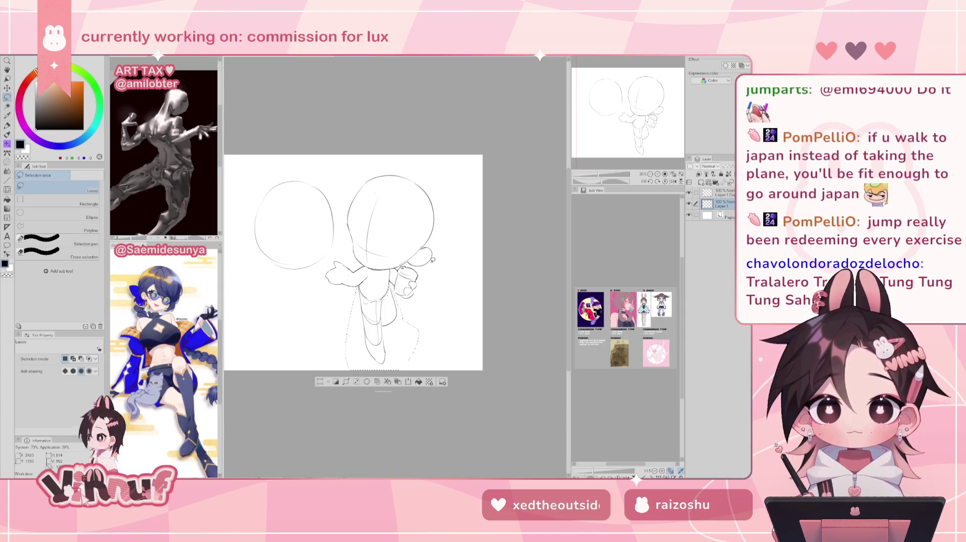
key("j")
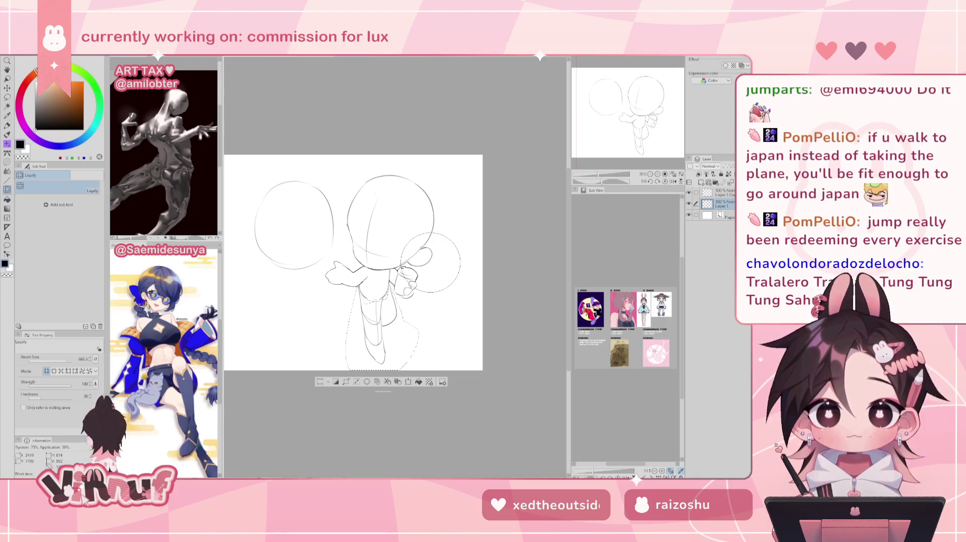
left_click_drag(383, 391, 351, 445)
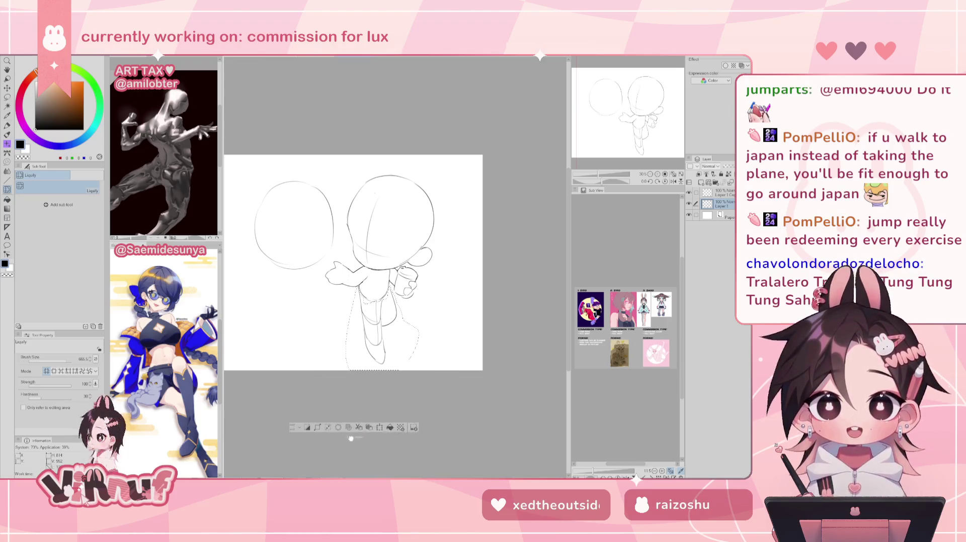
left_click_drag(69, 360, 70, 359)
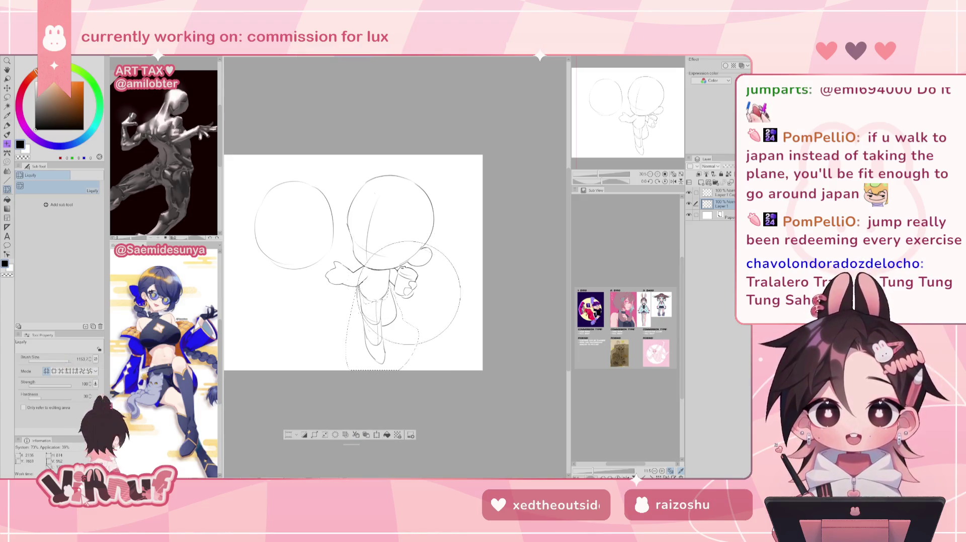
left_click_drag(383, 346, 385, 375)
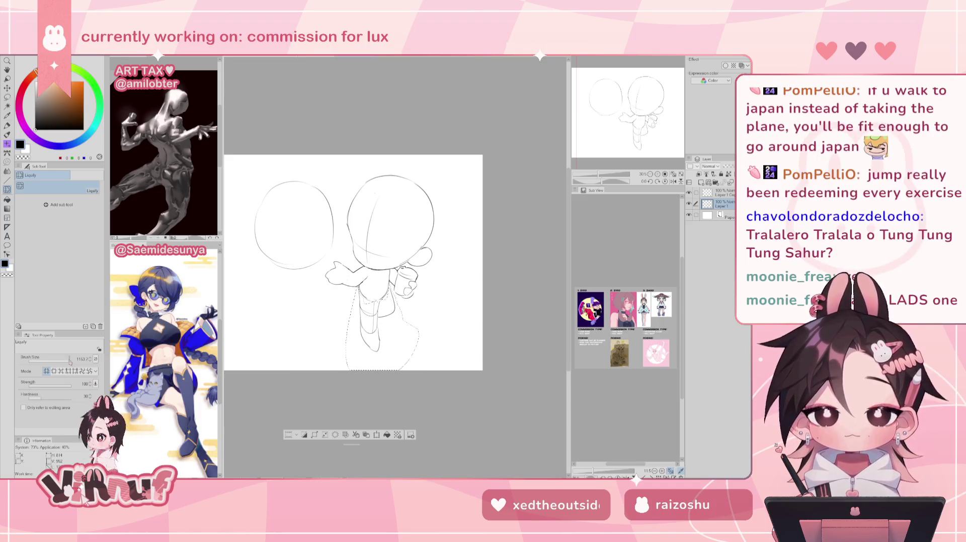
key("bracketleft")
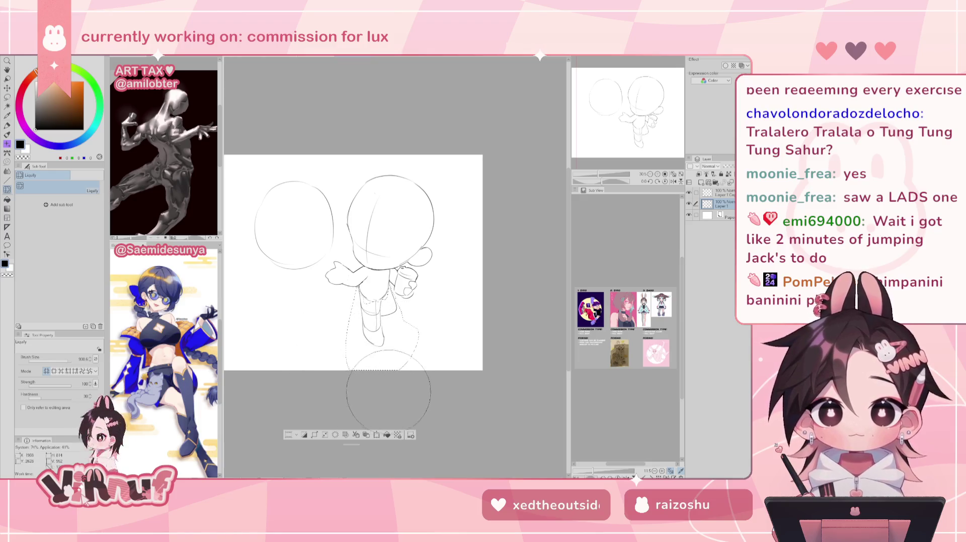
key("h")
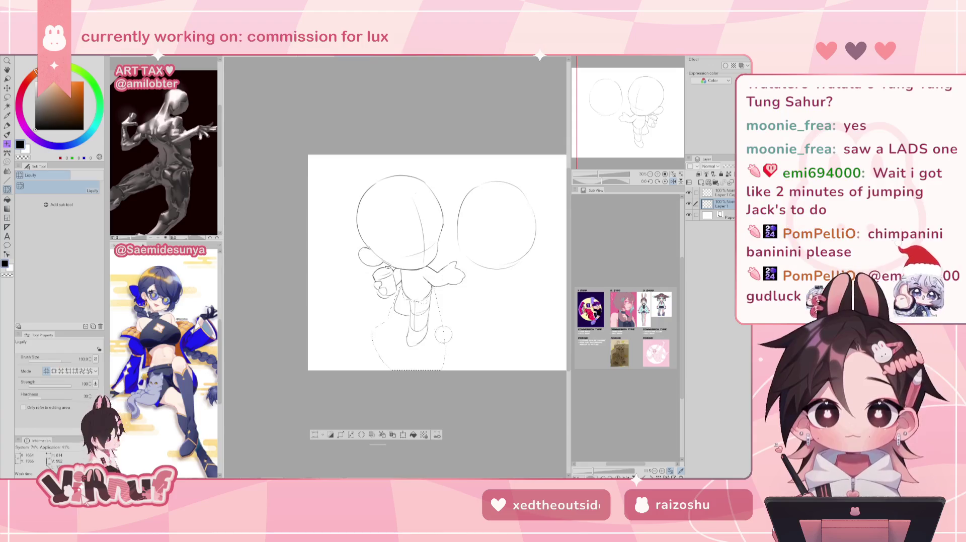
Push the foot circle slightly outward in mirrored view, then restore the view and deselect.
left_click_drag(429, 335, 434, 337)
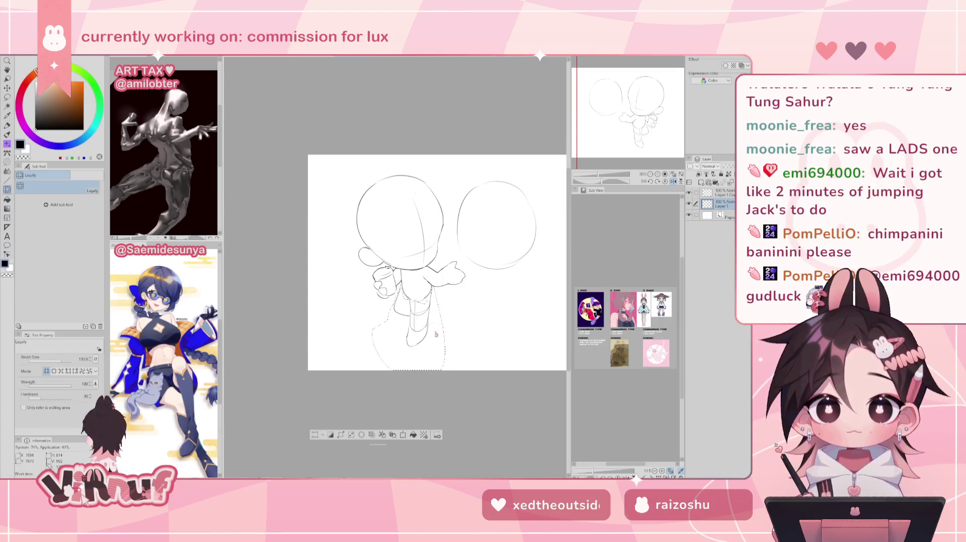
key("h")
key("ctrl+d")
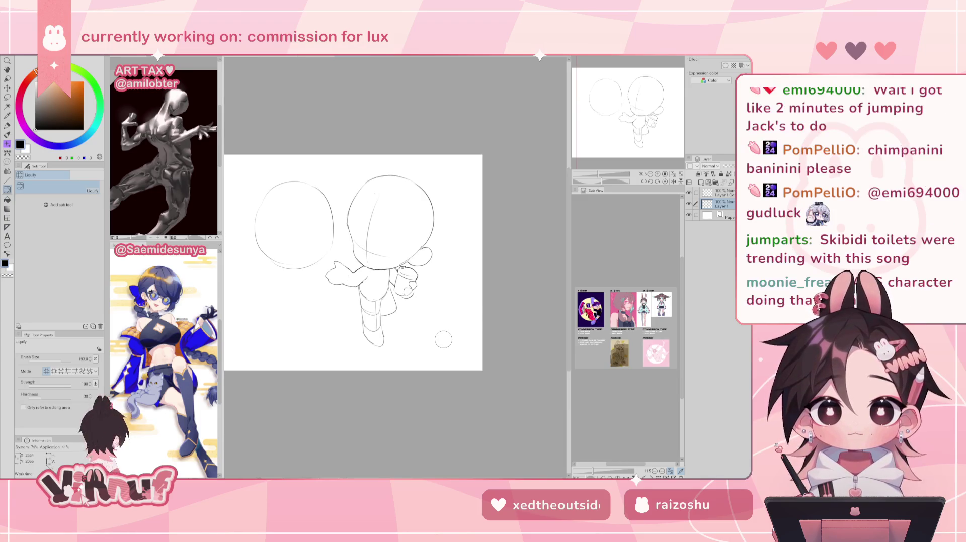
Lasso the full-bodied figure, move it down and slightly right, then deselect.
key("m")
mouse_move(340, 250)
left_mouse_down()
mouse_move(319, 347)
mouse_move(421, 139)
mouse_move(342, 236)
left_mouse_up()
key("k")
left_click_drag(411, 258, 422, 287)
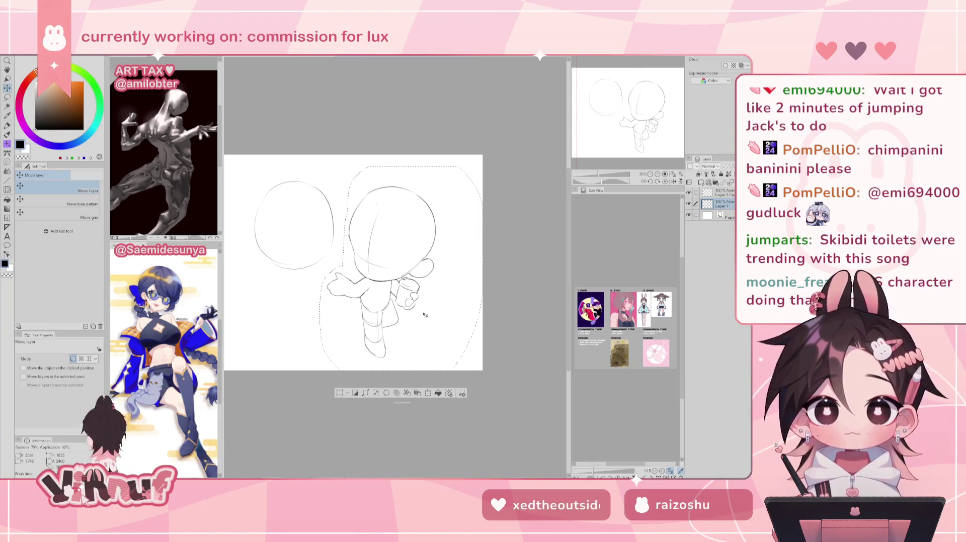
key("ctrl+d")
key("p")
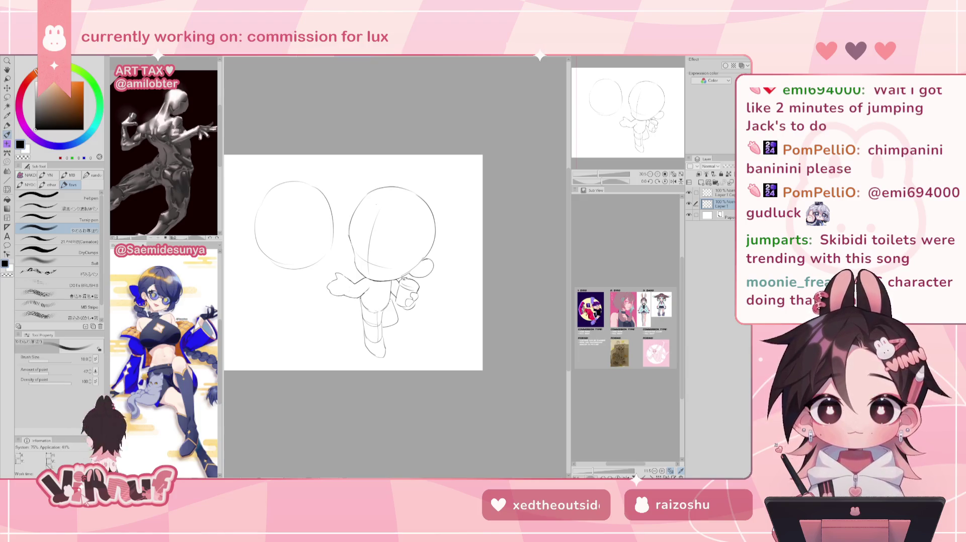
scroll(635, 111, "up", 1)
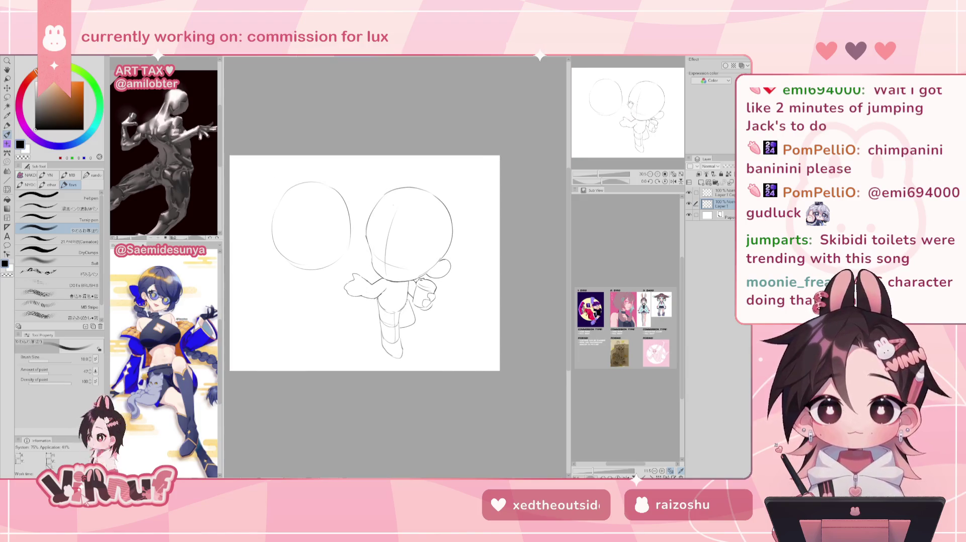
Discard a trial stroke below the left head and touch up the figure's leg in mirrored view.
left_click_drag(306, 288, 326, 283)
key("ctrl+z")
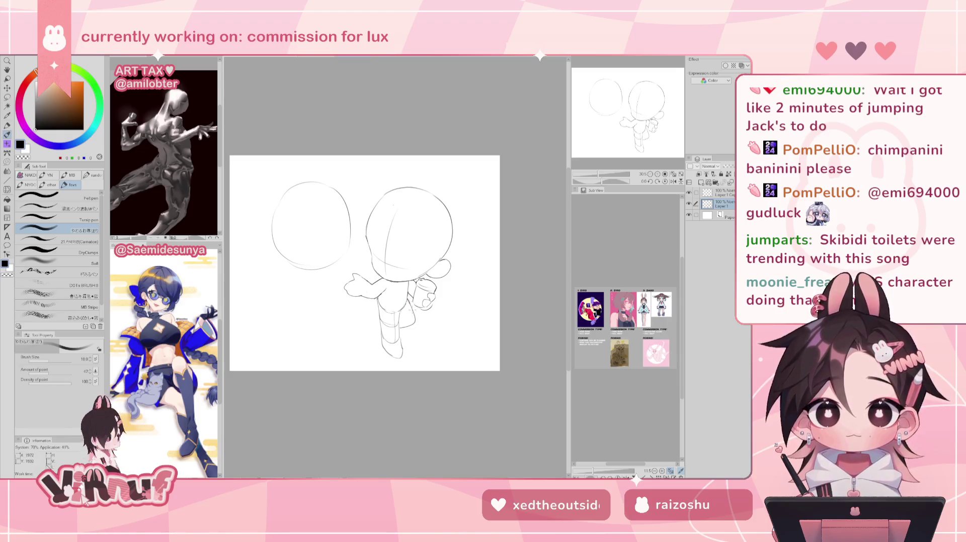
key("h")
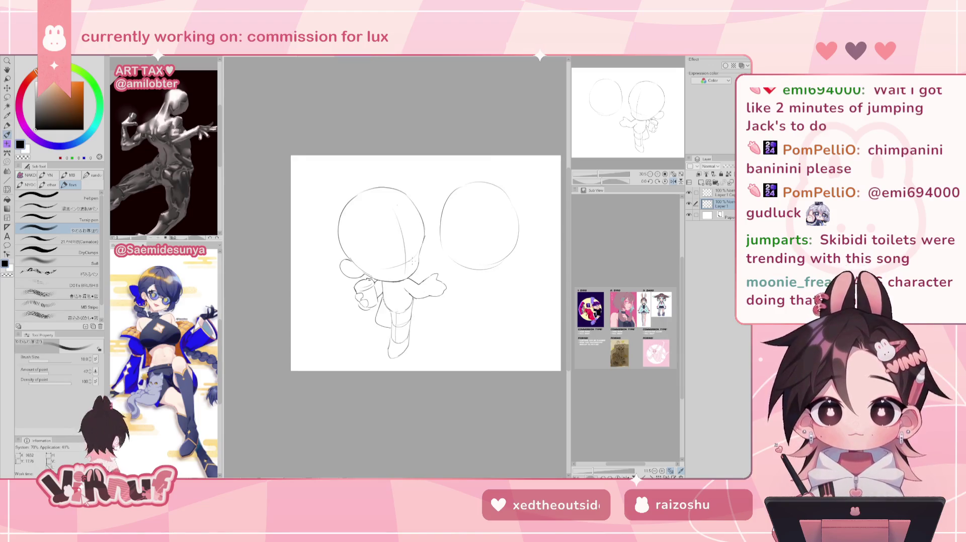
key("e")
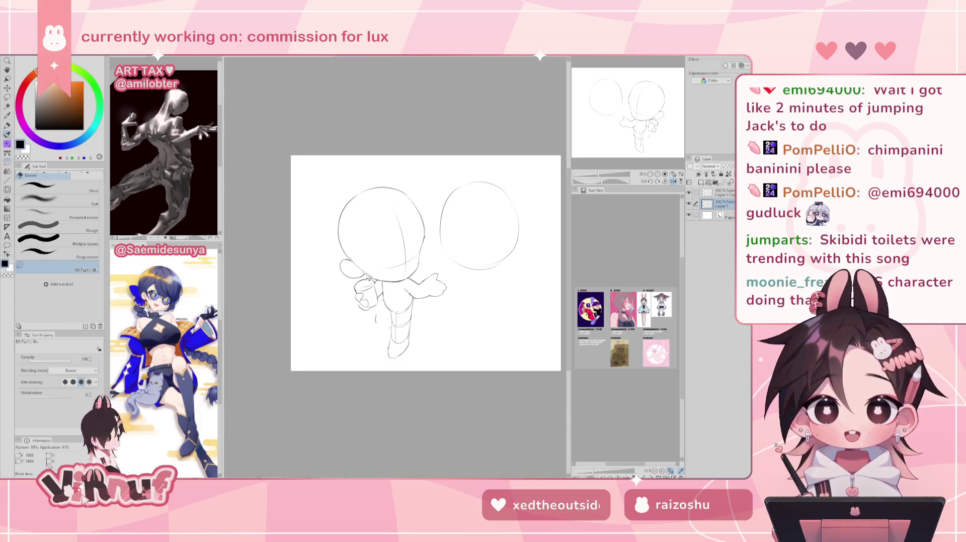
key("p")
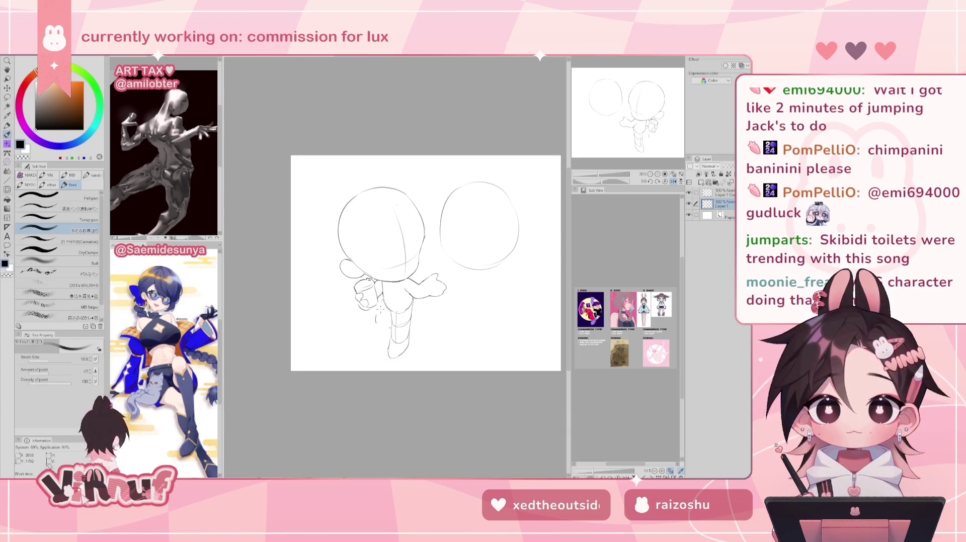
key("e")
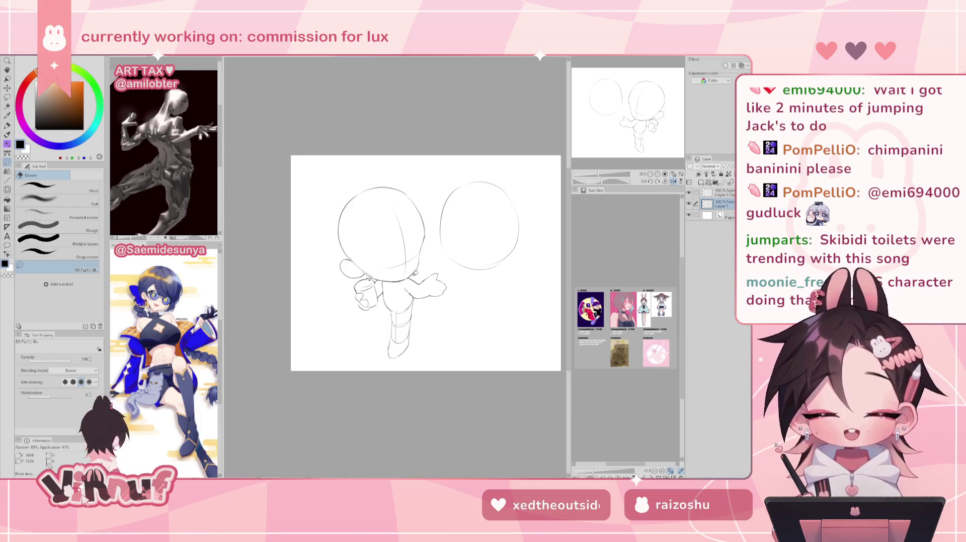
key("p")
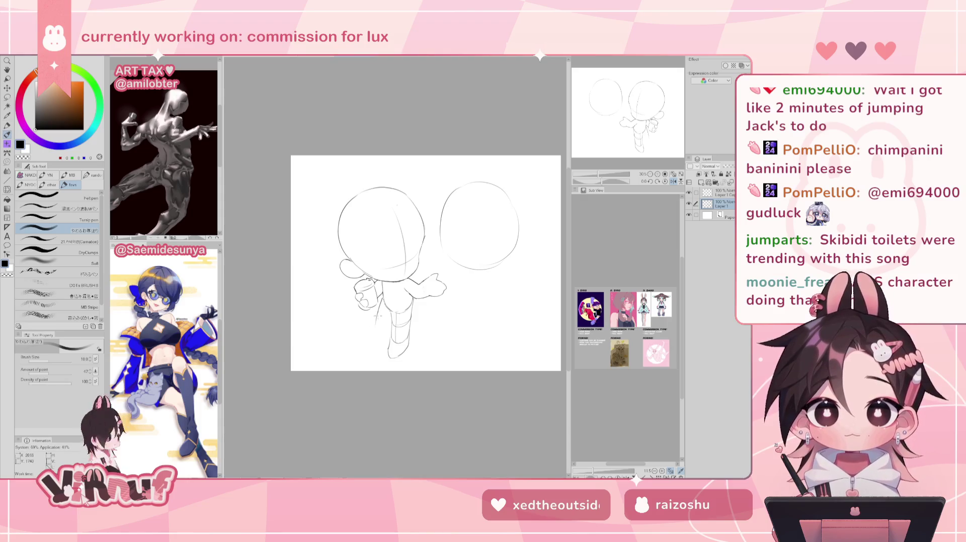
left_click_drag(382, 322, 384, 325)
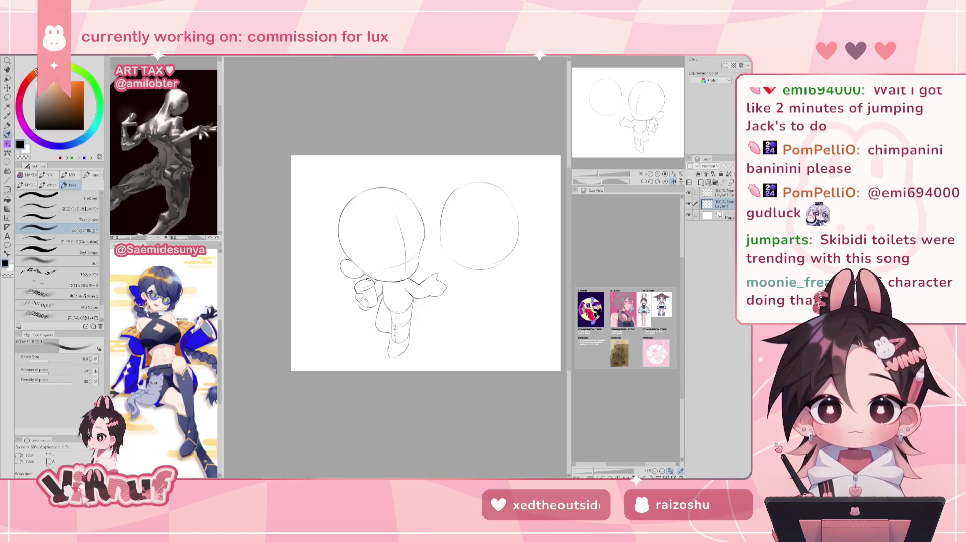
Add a short leg stroke and erase part of the leg lines while comparing mirrored views.
key("h")
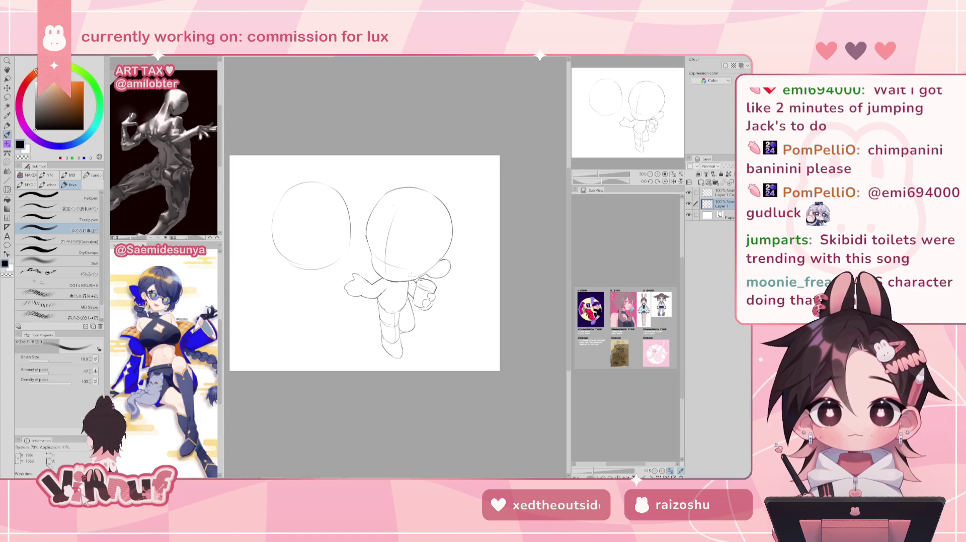
key("h")
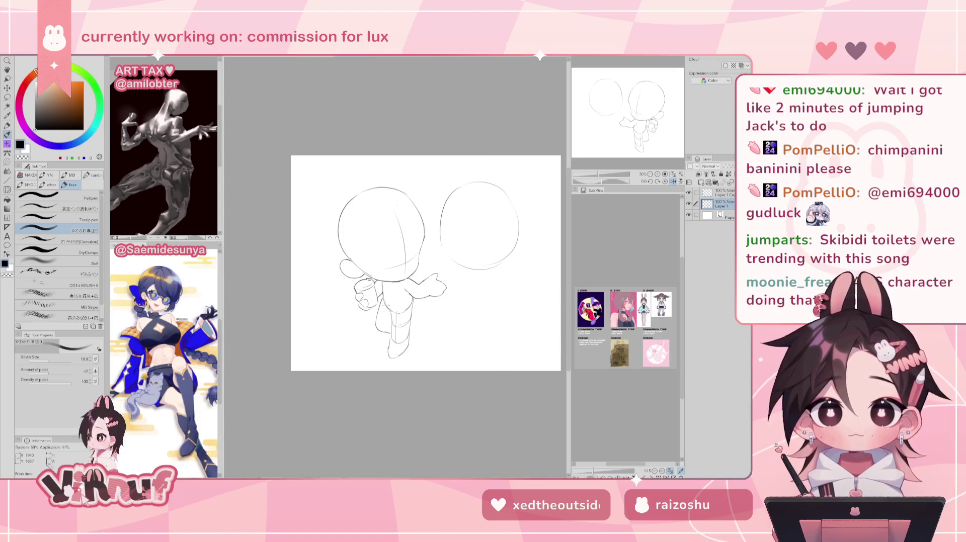
left_click_drag(386, 304, 378, 325)
key("h")
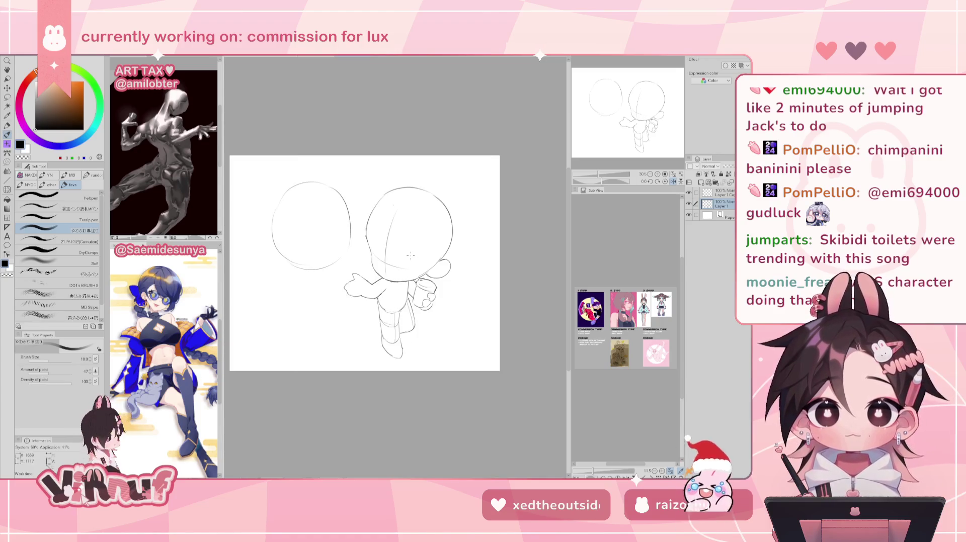
key("e")
left_click_drag(388, 320, 400, 343)
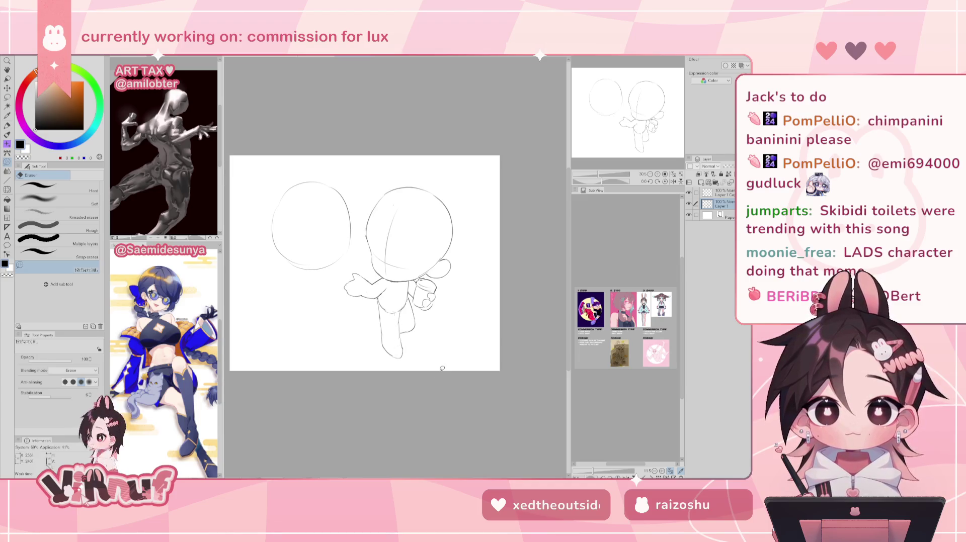
key("h")
key("h")
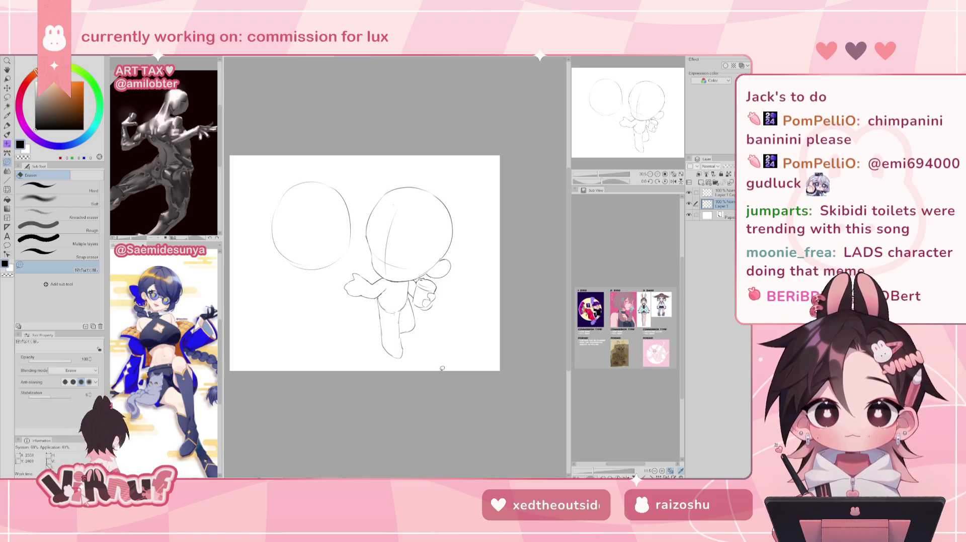
Liquify the feet slightly upward with a 541.4 brush, then reduce it to 221.4.
key("j")
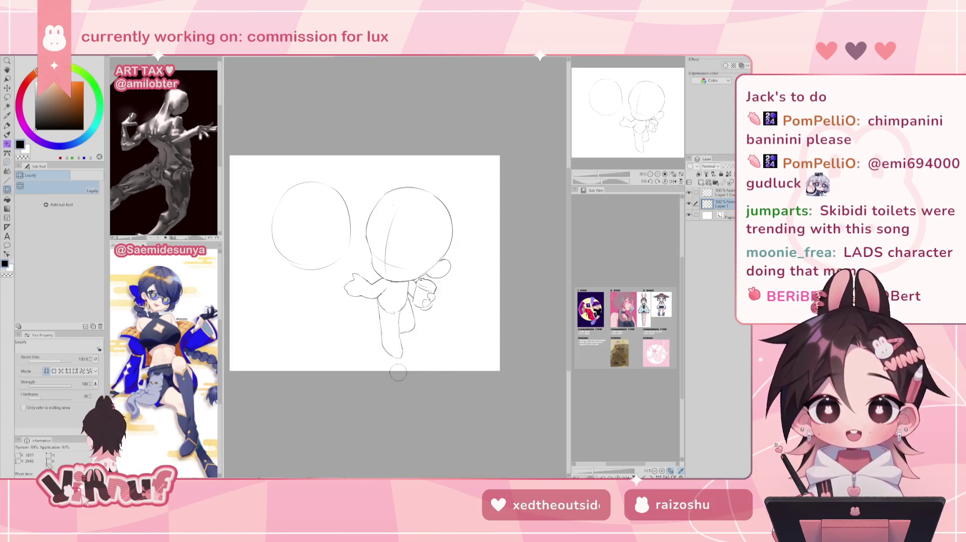
left_click_drag(66, 359, 63, 360)
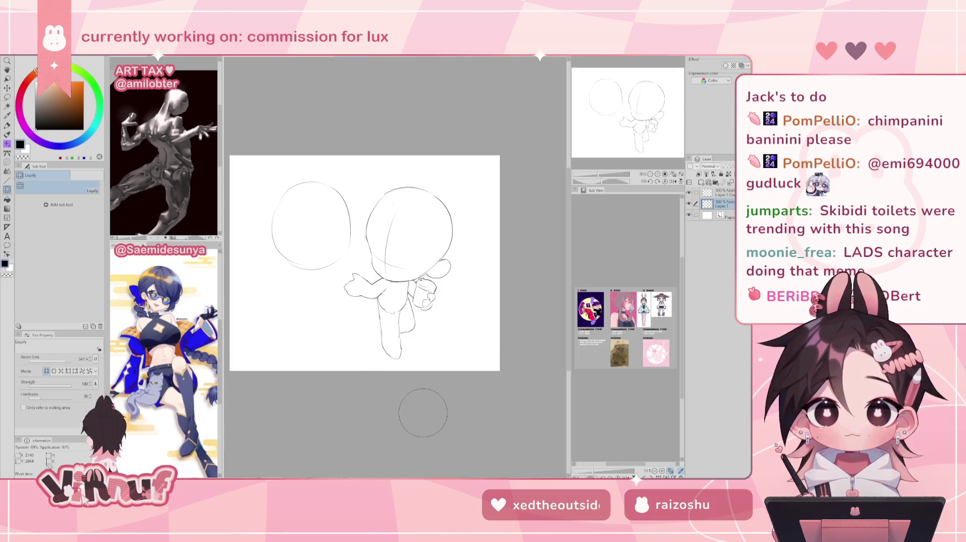
left_click_drag(425, 383, 417, 371)
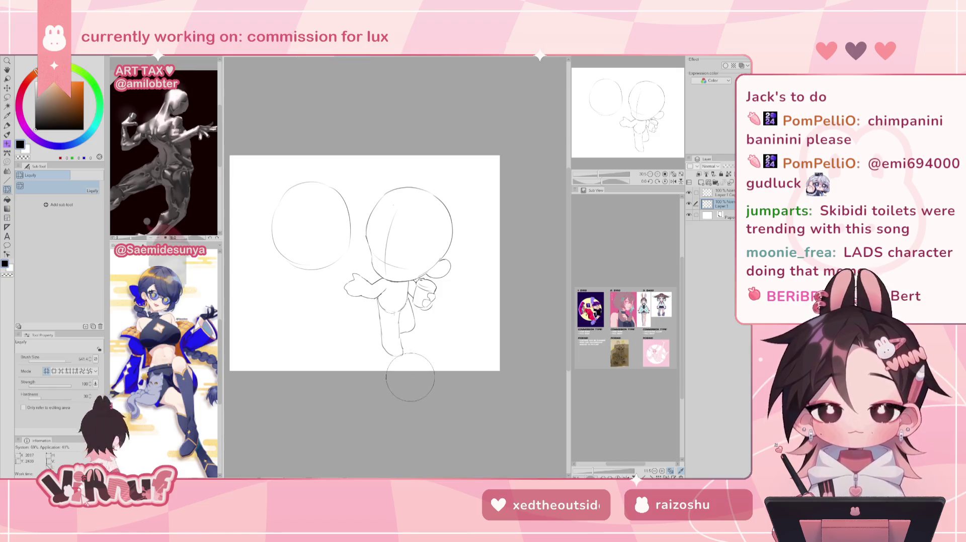
key("h")
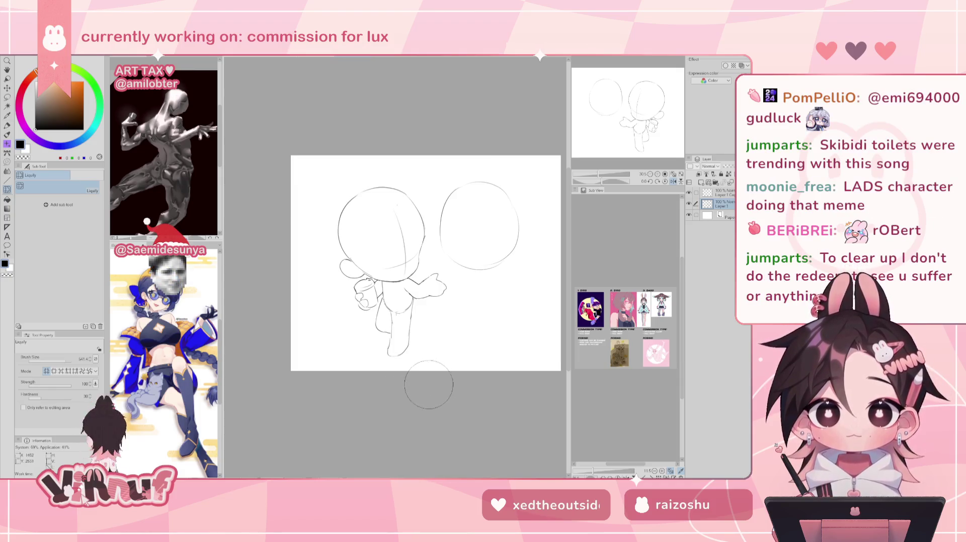
key("h")
left_click_drag(66, 360, 61, 360)
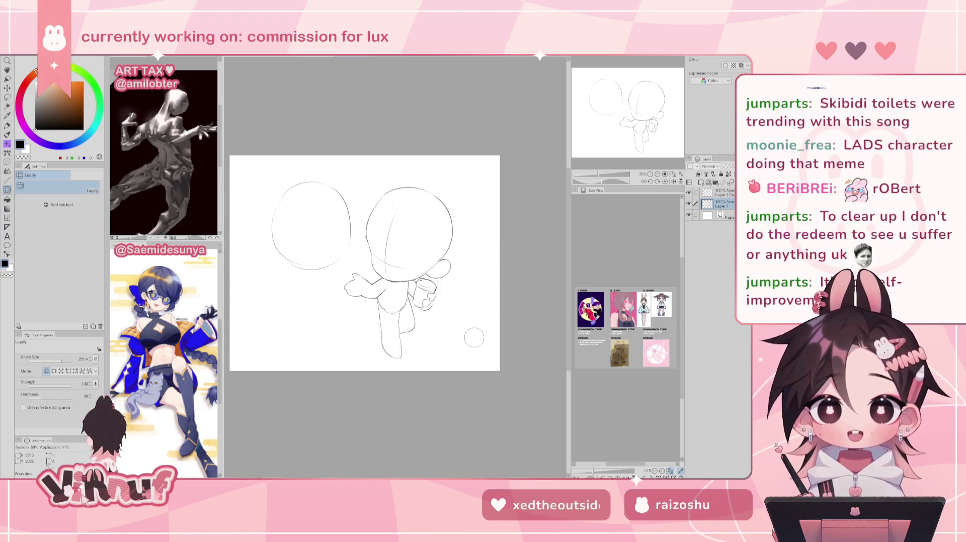
key("e")
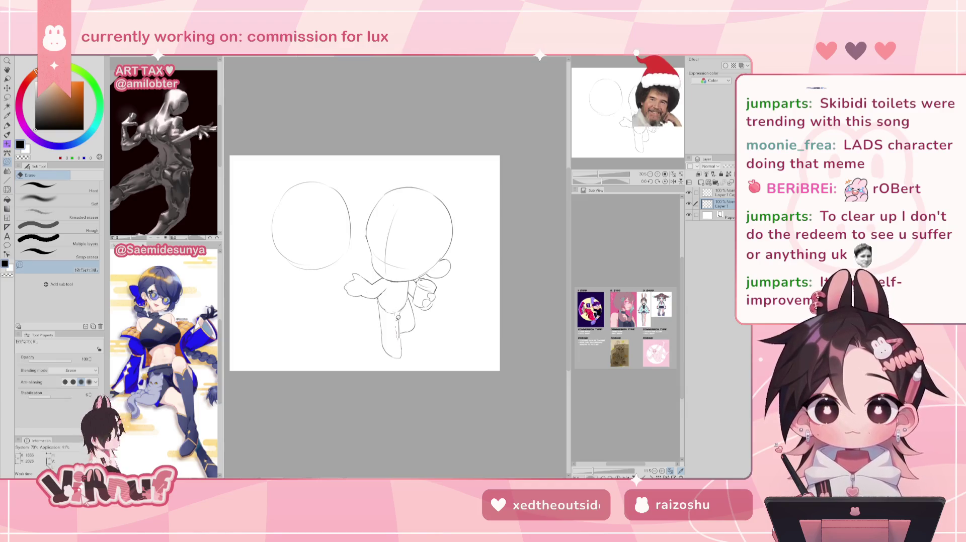
key("h")
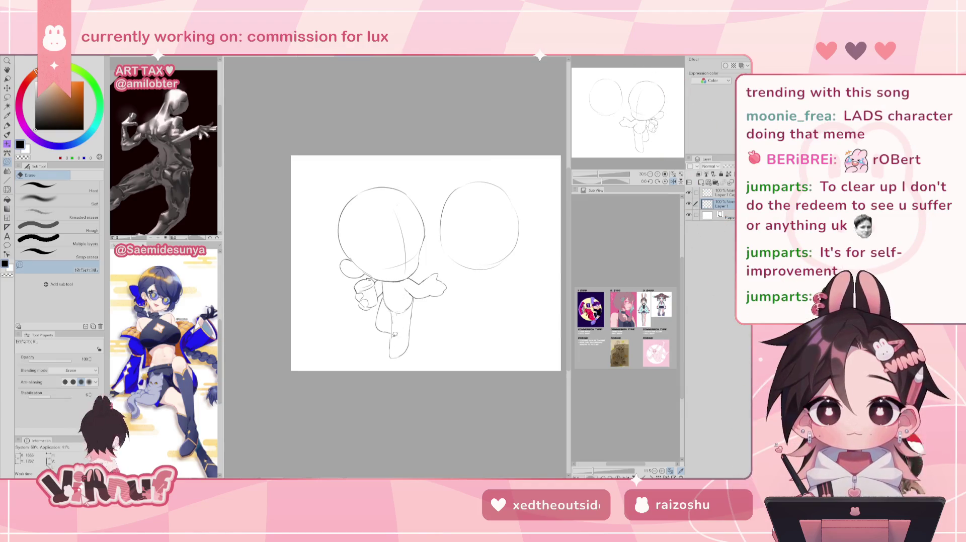
Check the sketch in mirrored view, then select the top layer and recentre the page.
key("p")
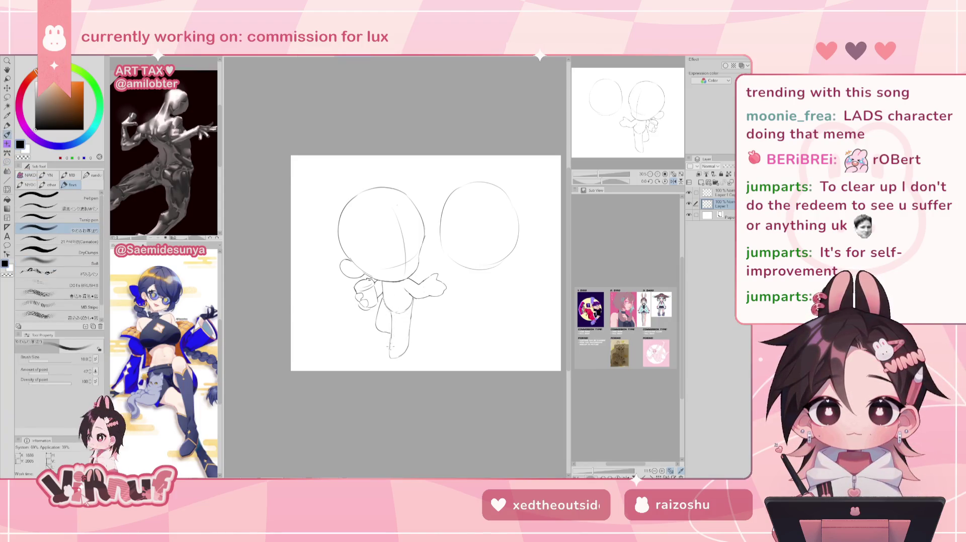
key("h")
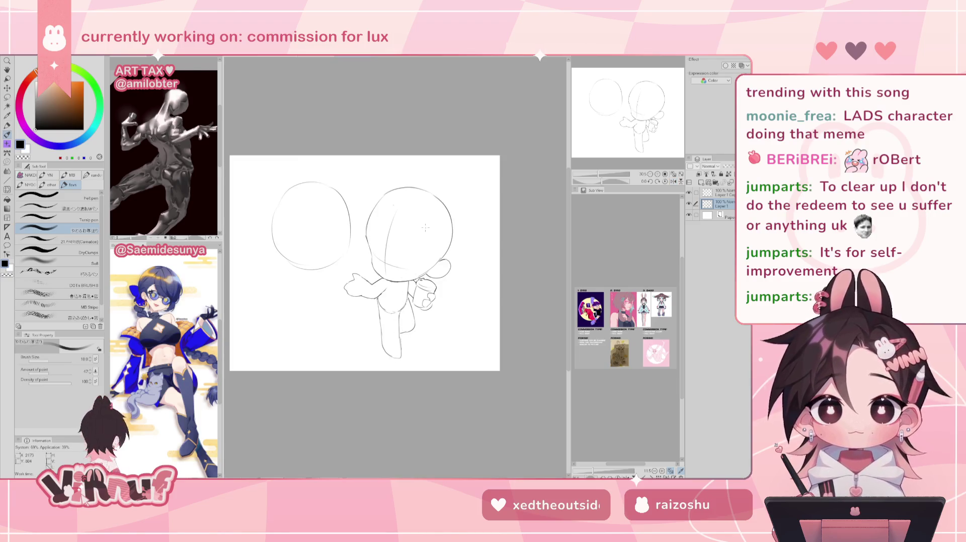
key("e")
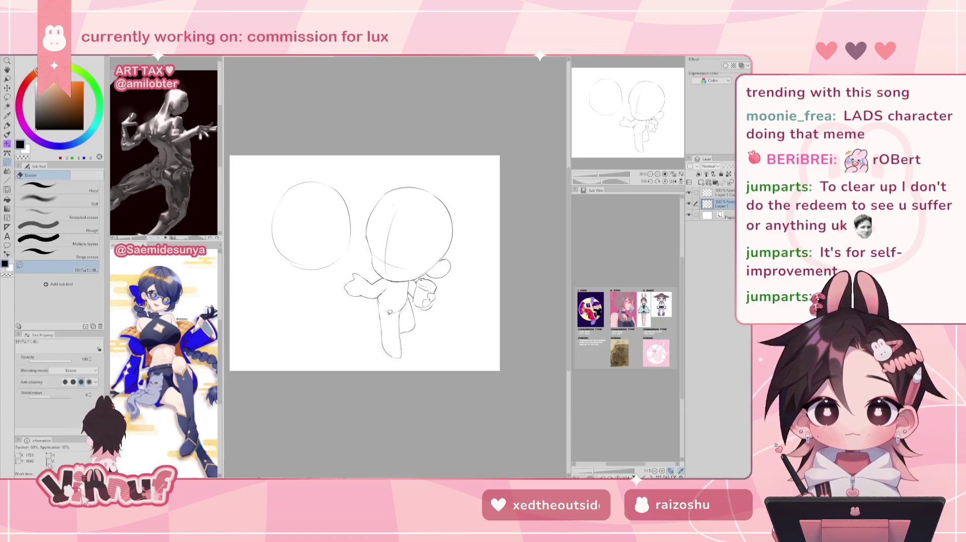
key("h")
key("p")
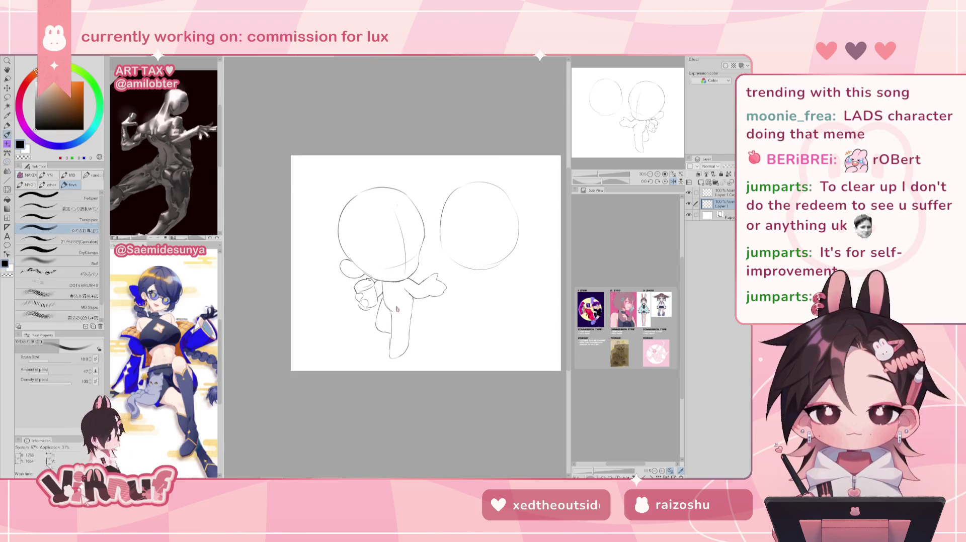
key("h")
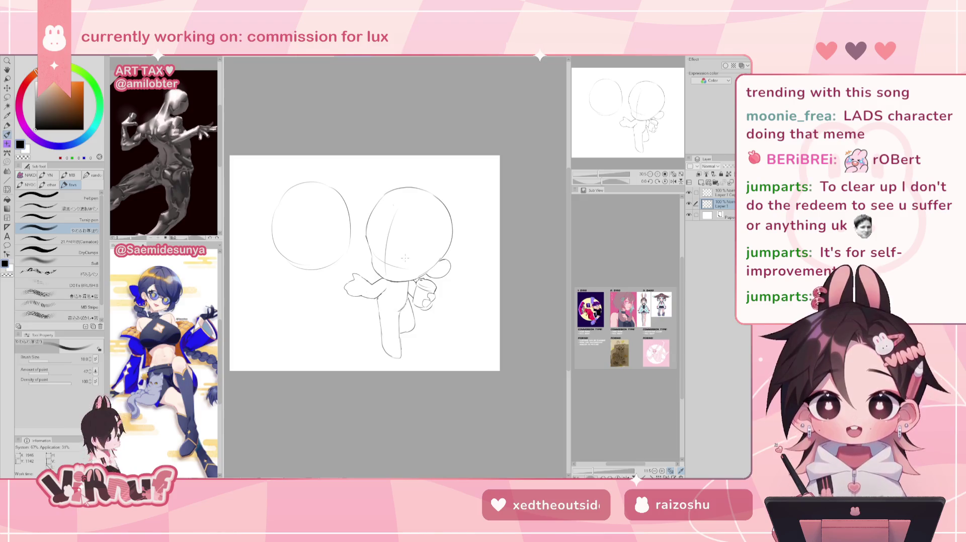
left_click(719, 193)
left_click_drag(395, 199, 411, 188)
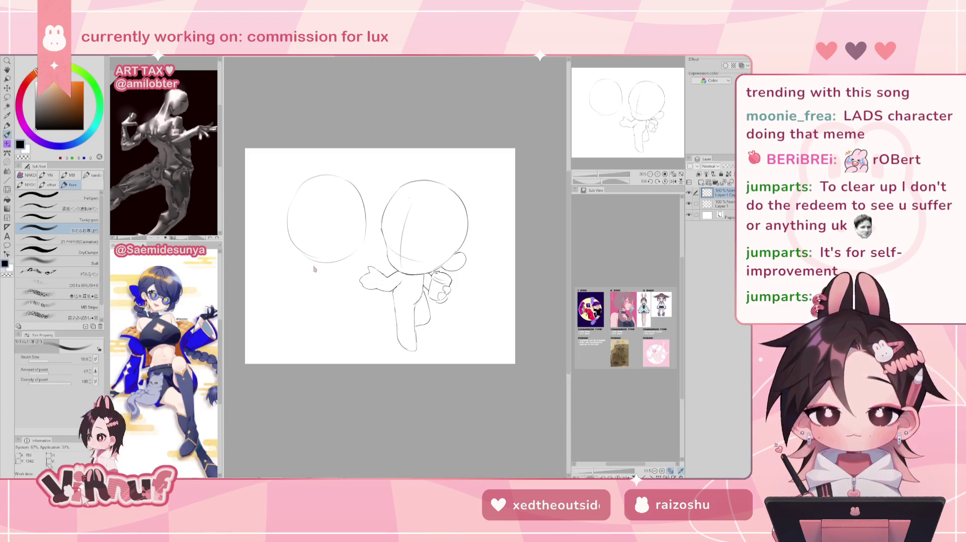
Sketch a small rounded torso oval under the left head, undoing and redrawing strokes.
left_click_drag(310, 263, 322, 297)
key("ctrl+z")
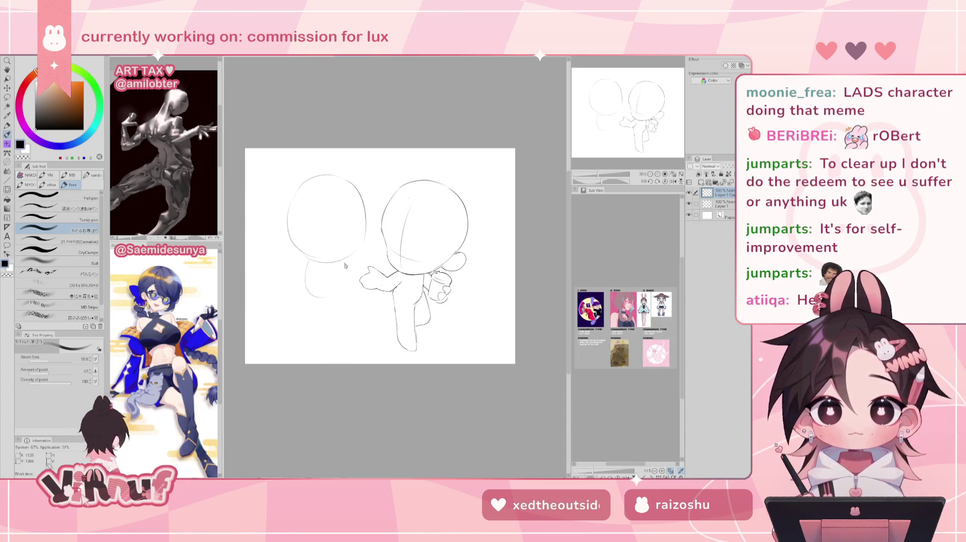
key("ctrl+z")
left_click_drag(345, 264, 340, 294)
key("ctrl+z")
key("ctrl+z")
key("ctrl+z")
key("ctrl+z")
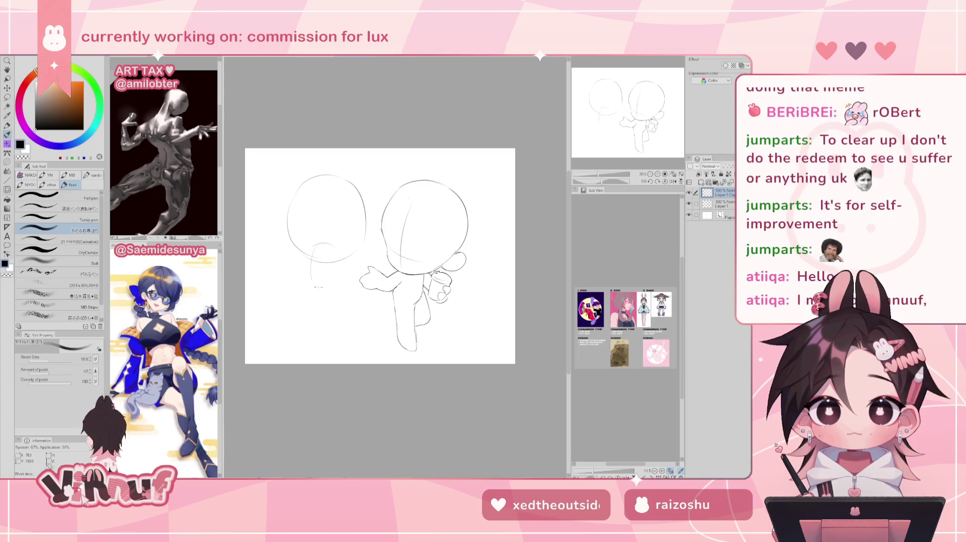
left_click_drag(310, 267, 317, 292)
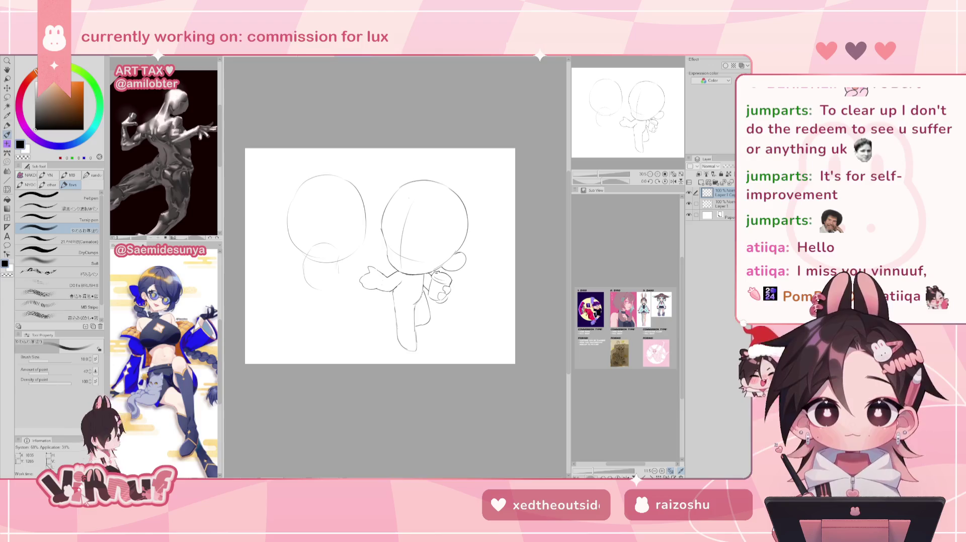
left_click_drag(338, 265, 326, 292)
key("ctrl+z")
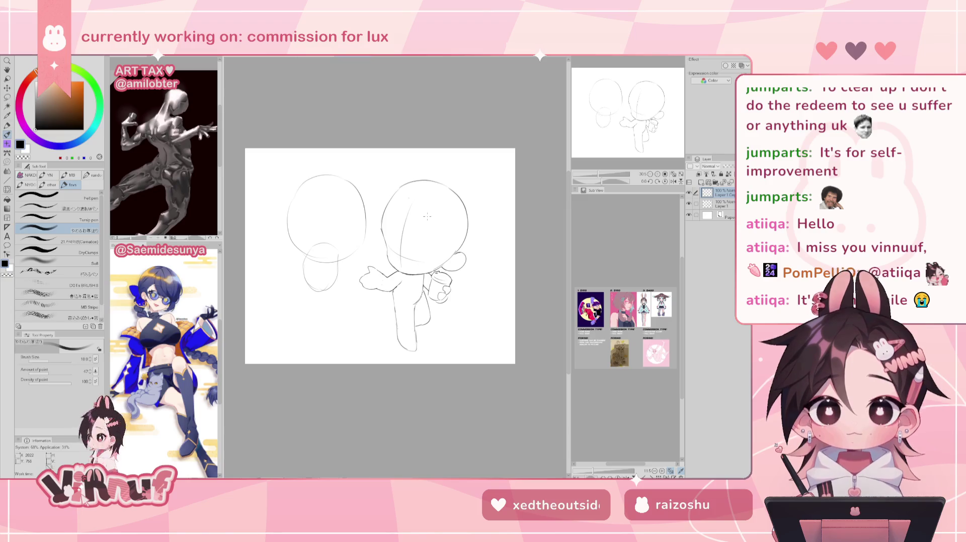
key("e")
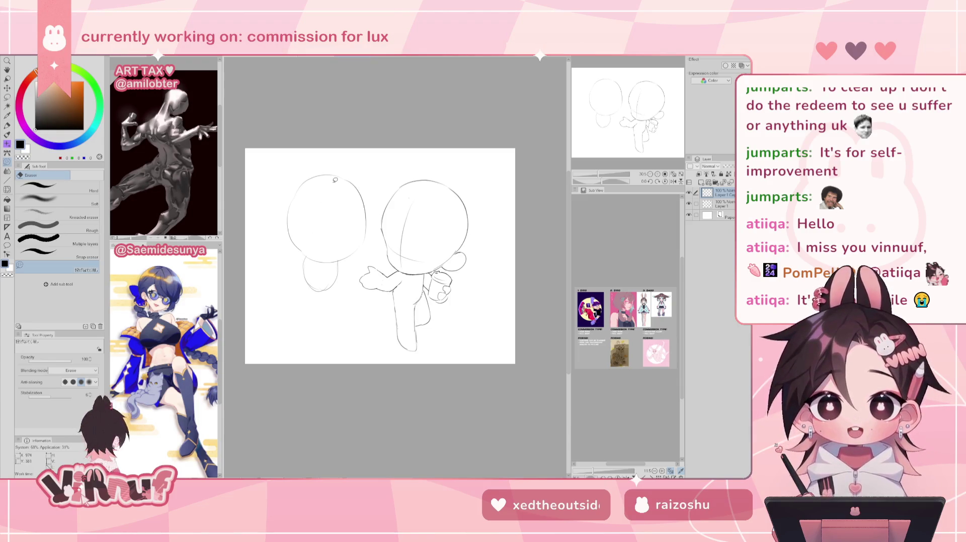
key("p")
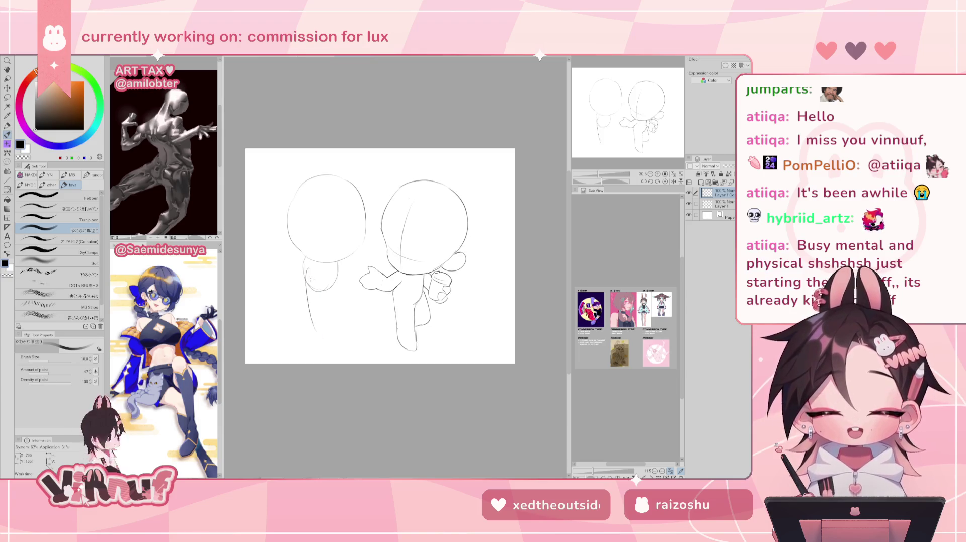
Sketch trial leg strokes beneath the left chibi's rounded body, undoing the attempts that don't work.
left_click_drag(305, 261, 300, 316)
key("ctrl+z")
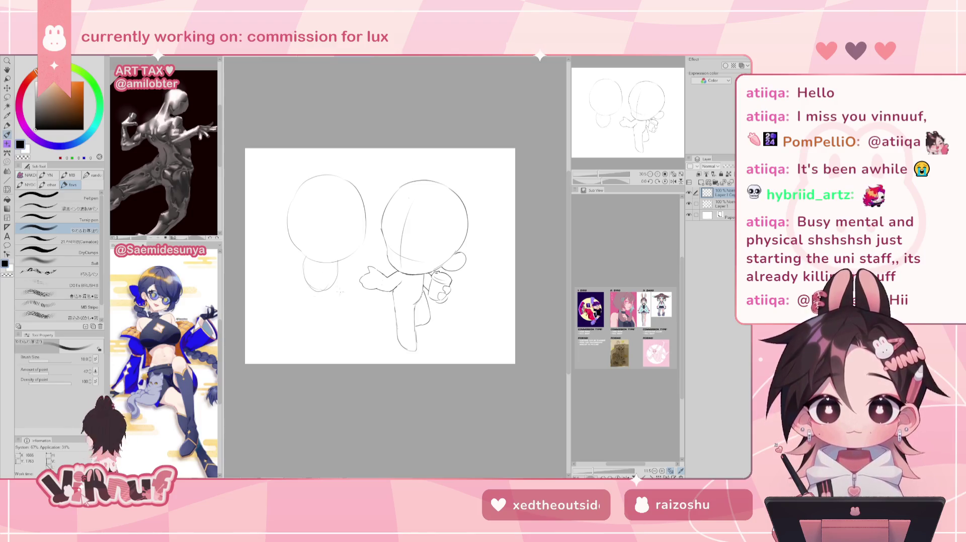
mouse_move(338, 285)
left_mouse_down()
mouse_move(339, 322)
mouse_move(324, 317)
mouse_move(332, 329)
left_mouse_up()
key("ctrl+z")
key("ctrl+z")
key("ctrl+z")
key("ctrl+z")
key("ctrl+z")
key("ctrl+z")
key("ctrl+z")
left_click_drag(318, 292, 316, 310)
key("ctrl+z")
key("ctrl+z")
key("ctrl+z")
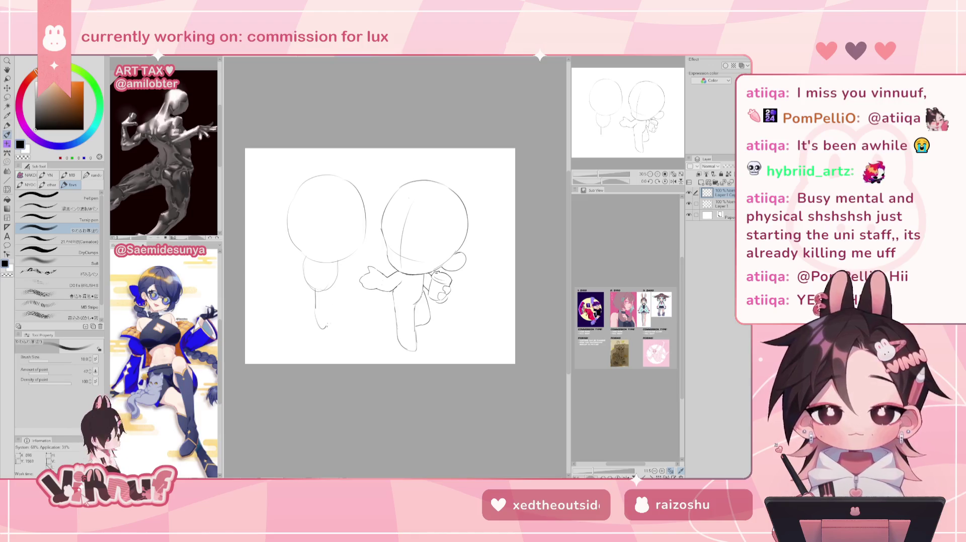
left_click_drag(315, 309, 332, 308)
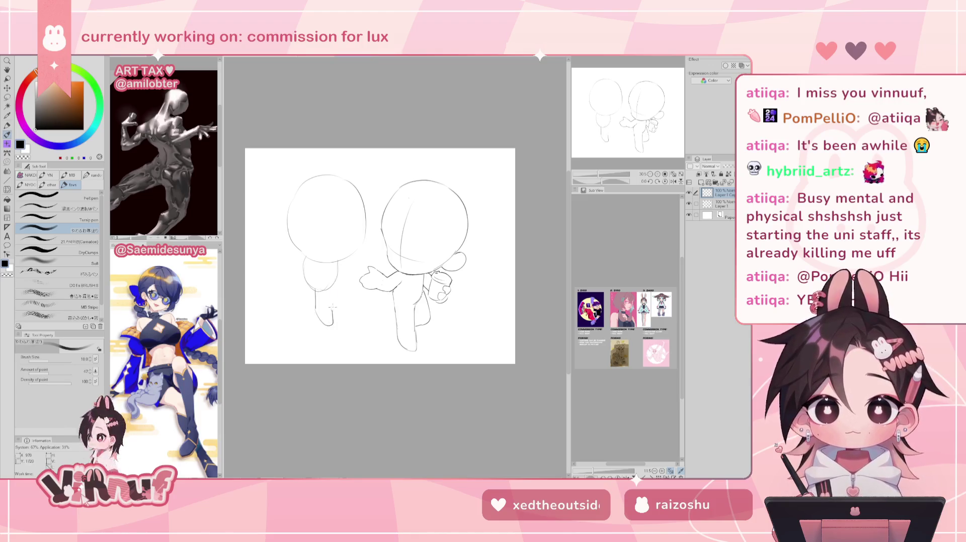
left_click_drag(332, 309, 334, 284)
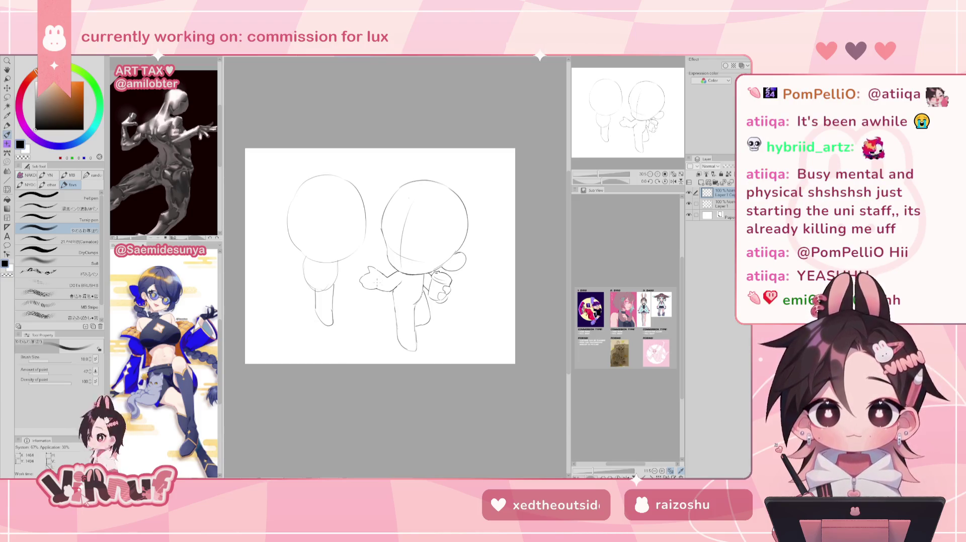
key("ctrl+z")
key("ctrl+z")
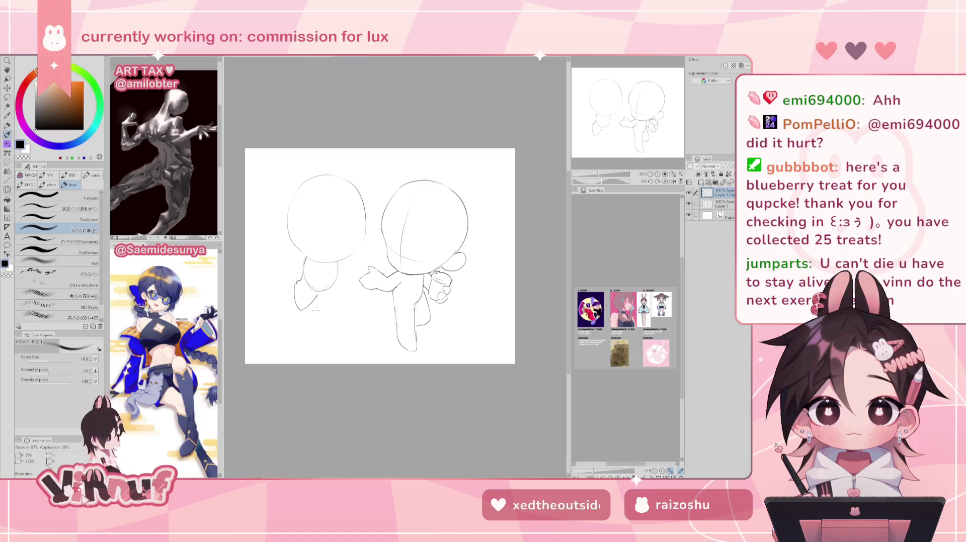
Redraw the left chibi's leg twice, undoing both messy attempts.
left_click_drag(293, 285, 302, 319)
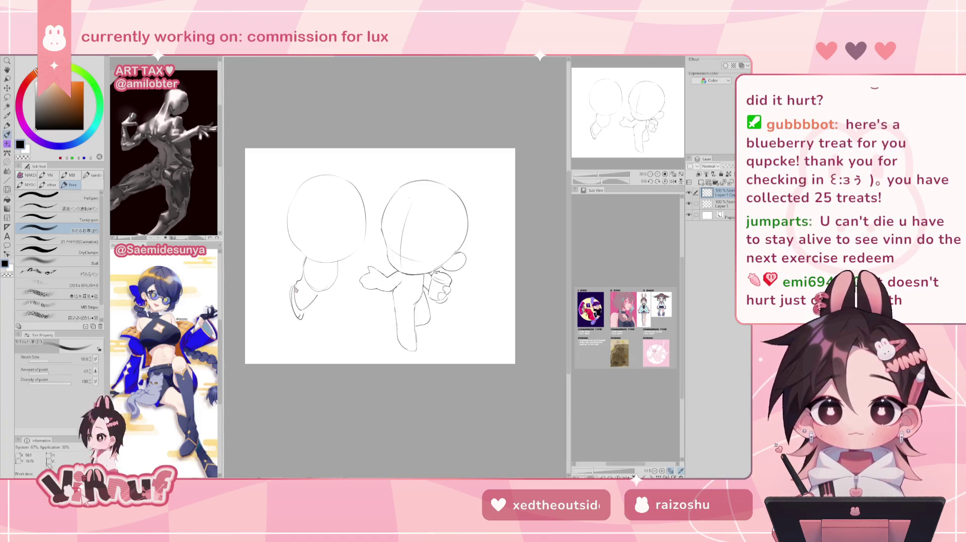
key("ctrl+z")
left_click_drag(292, 284, 302, 319)
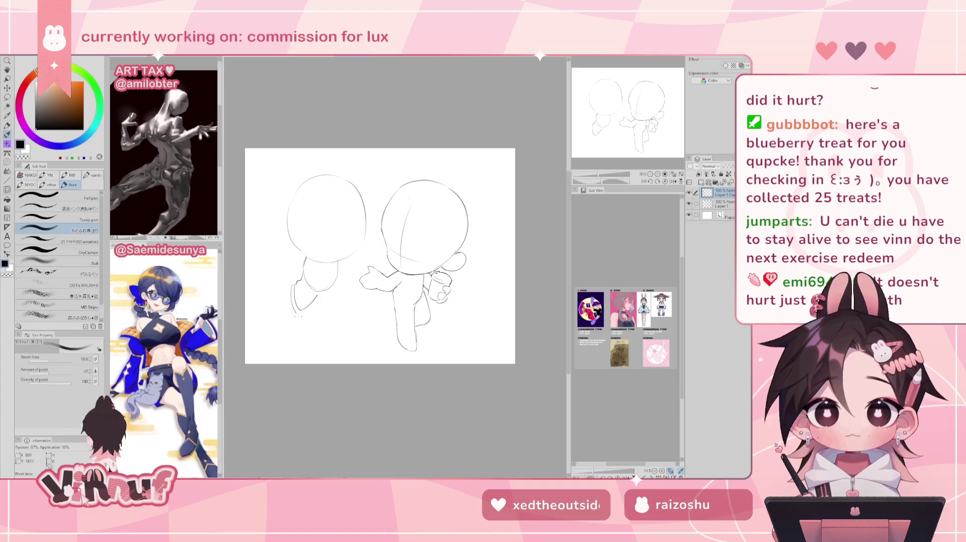
key("ctrl+z")
key("ctrl+z")
key("ctrl+z")
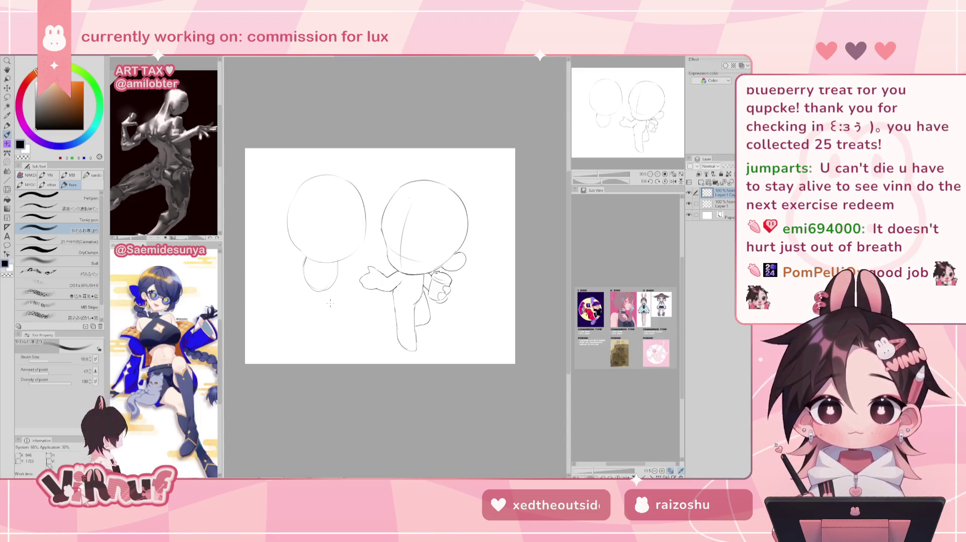
Draw the small figure's body contours down to the foot and sketch its left leg.
left_click_drag(302, 278, 317, 307)
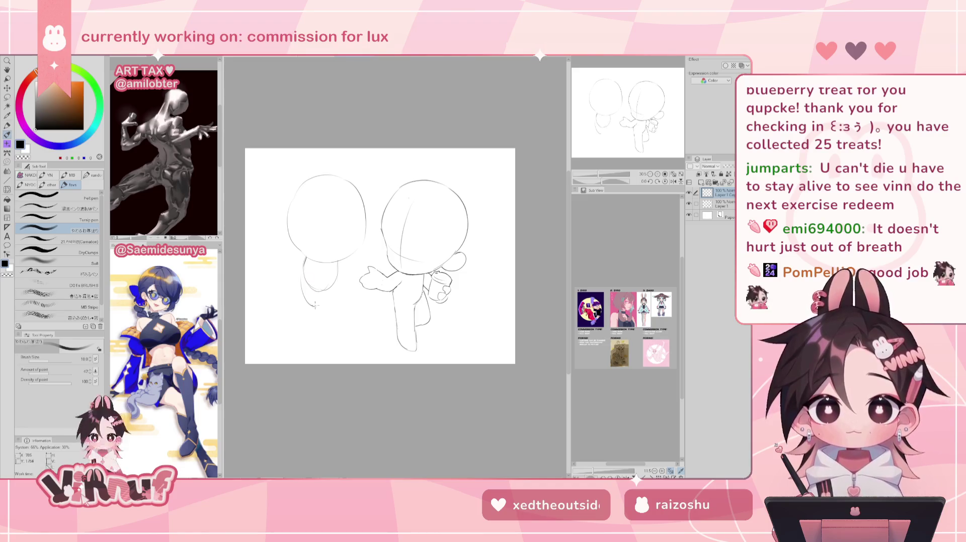
key("ctrl+z")
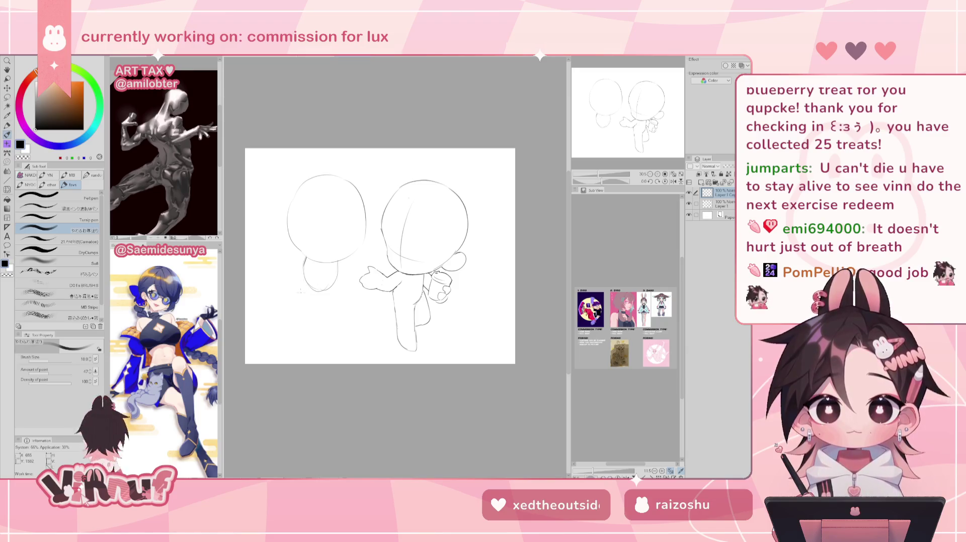
left_click_drag(337, 275, 335, 318)
key("ctrl+z")
left_click_drag(338, 263, 343, 318)
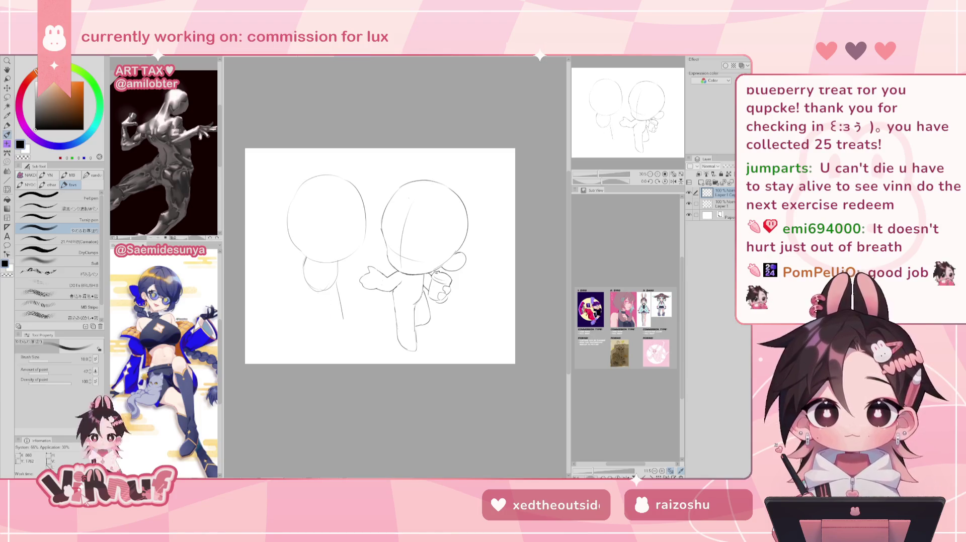
mouse_move(325, 296)
left_mouse_down()
mouse_move(338, 329)
mouse_move(346, 325)
left_mouse_up()
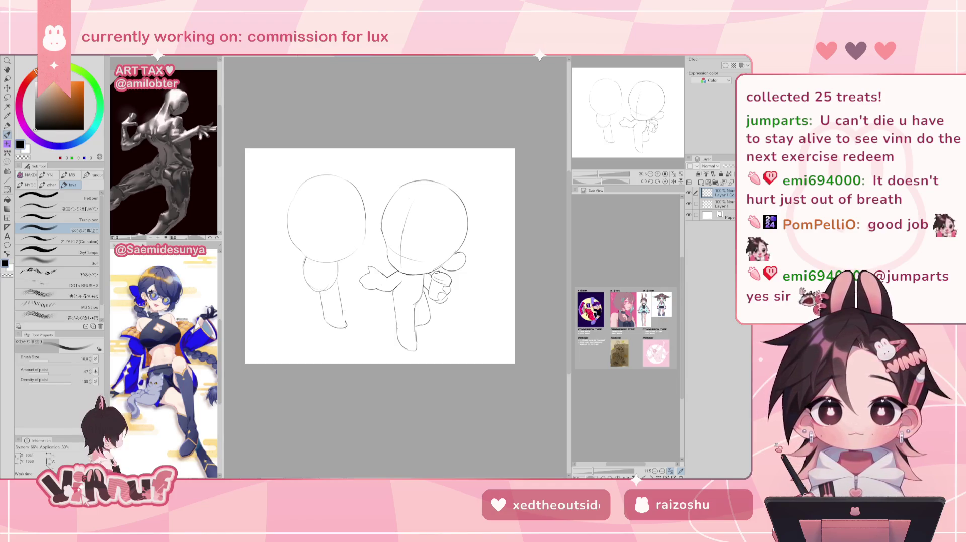
Retry the small figure's left side outline, undo it, and mirror the canvas to check proportions.
mouse_move(305, 267)
left_mouse_down()
mouse_move(296, 317)
mouse_move(303, 310)
left_mouse_up()
key("ctrl+z")
key("ctrl+z")
key("ctrl+z")
key("ctrl+z")
key("ctrl+z")
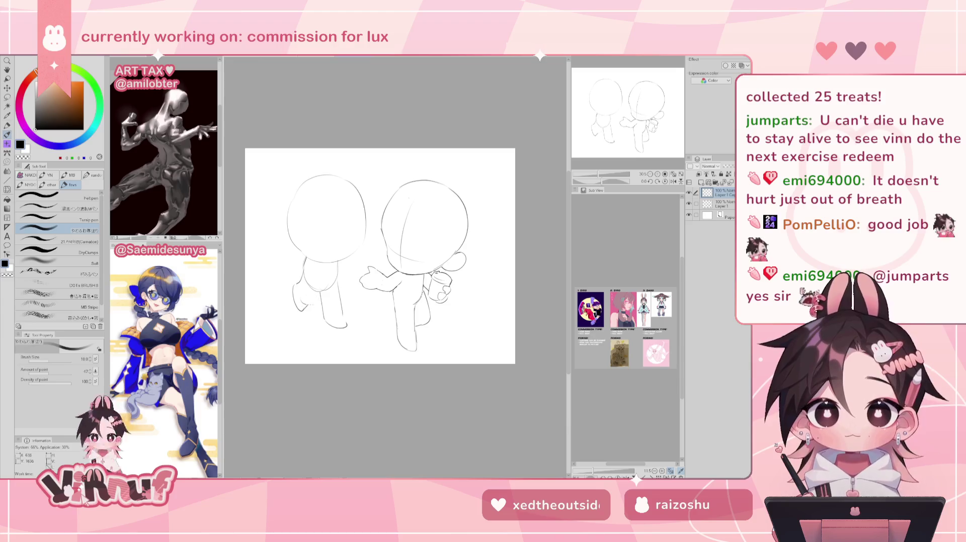
key("h")
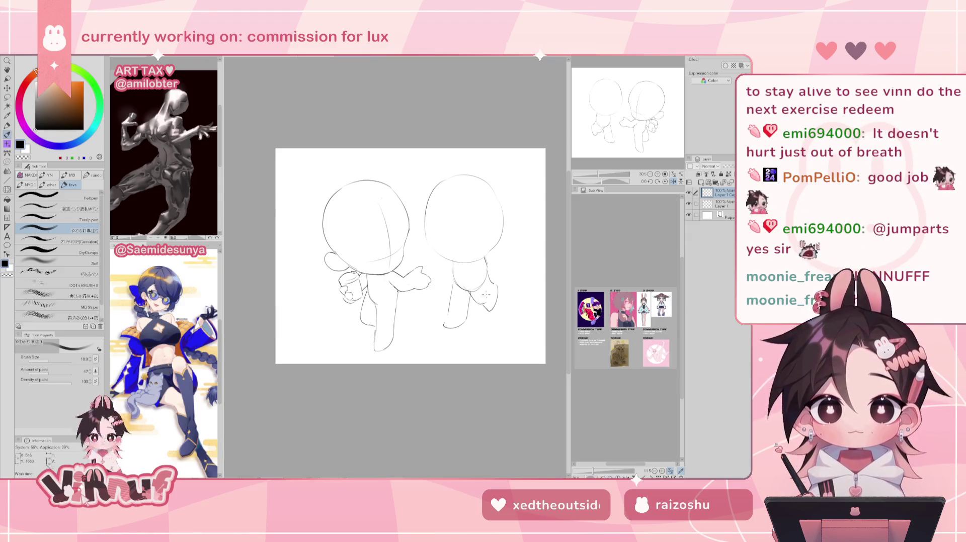
Erase the stray pencil marks beside the smaller chibi's leg in two passes, then return to the pencil.
key("h")
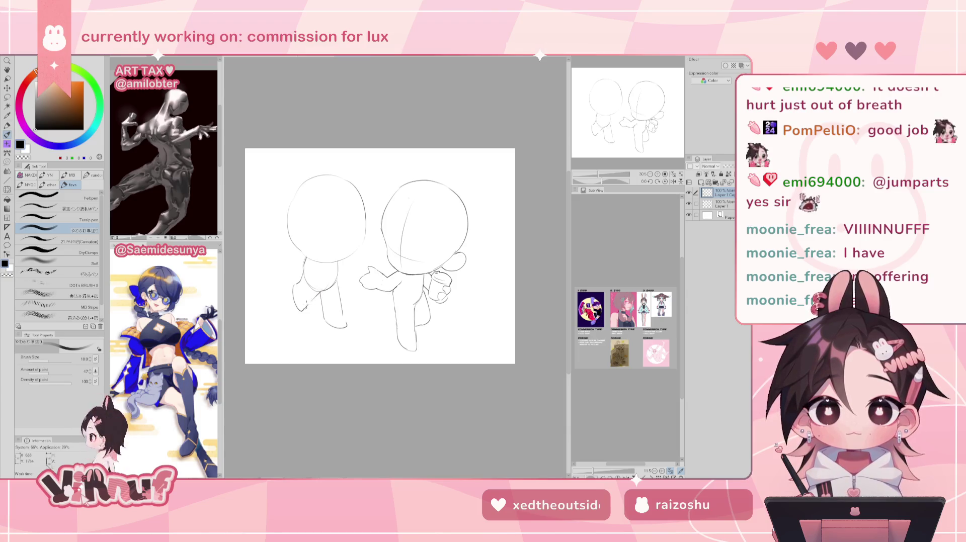
key("e")
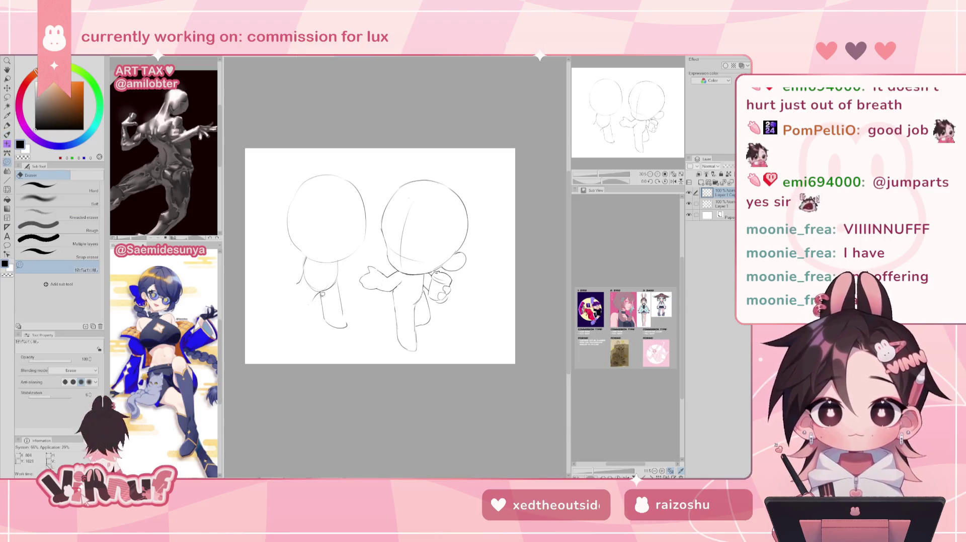
key("h")
left_click_drag(482, 305, 498, 282)
key("p")
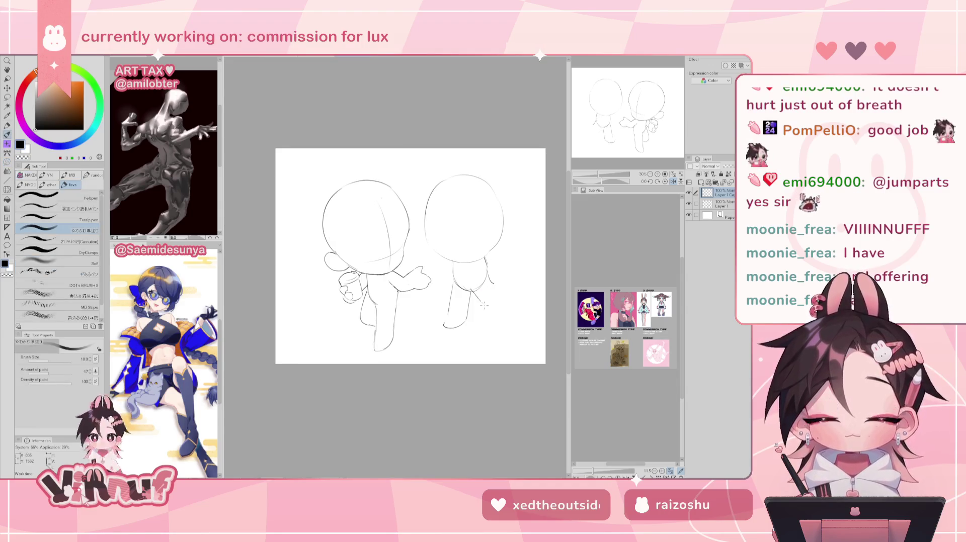
key("e")
left_click_drag(489, 289, 491, 273)
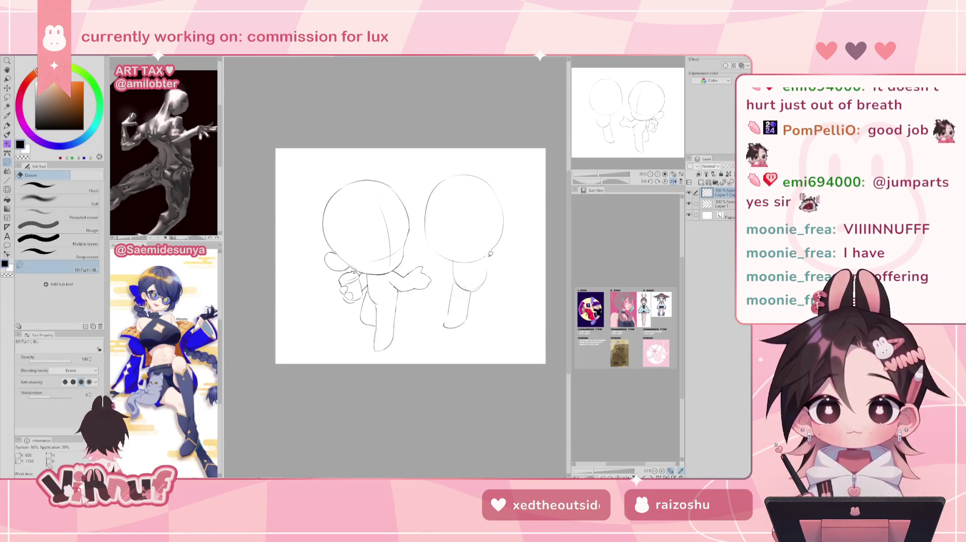
key("p")
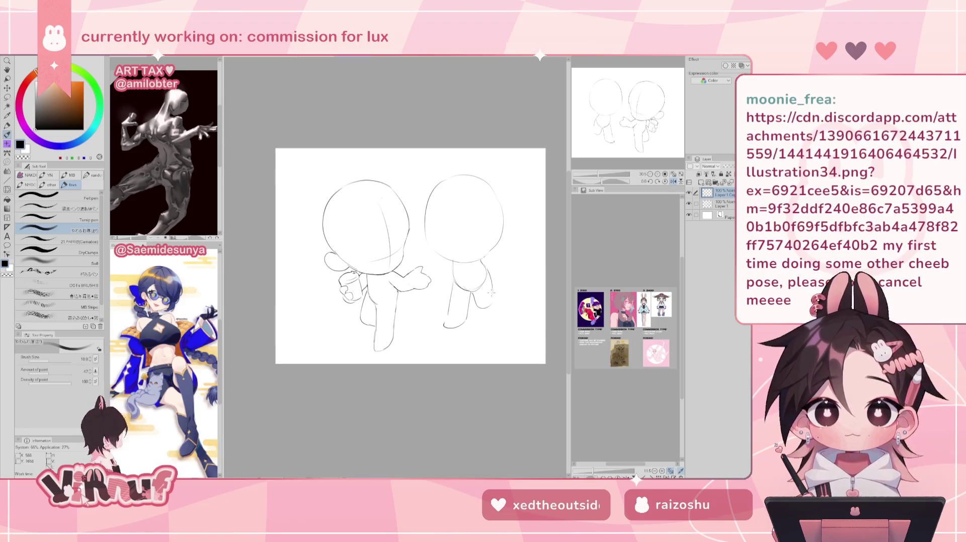
Redraw the small figure's lower torso and leg outline, mirroring the view to check proportions.
key("h")
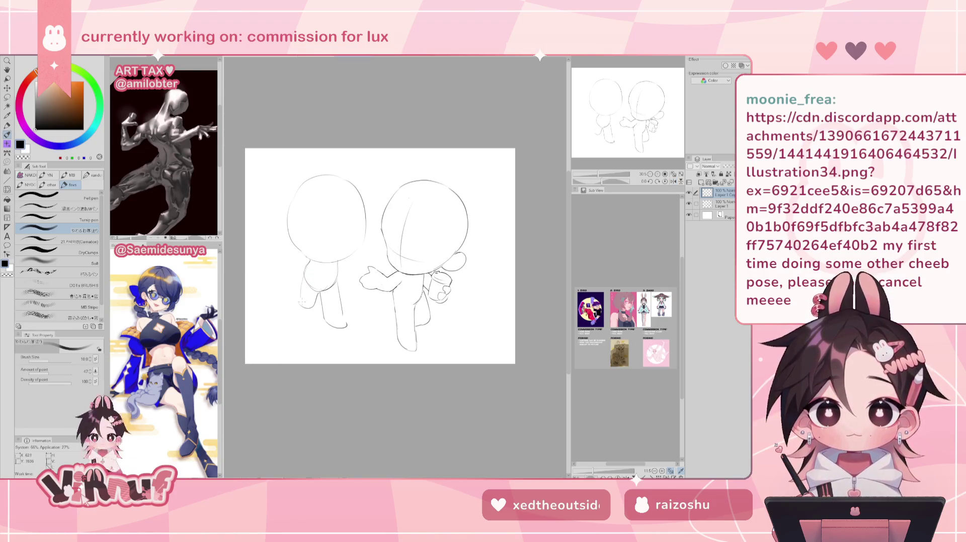
mouse_move(305, 266)
left_mouse_down()
mouse_move(314, 283)
mouse_move(302, 307)
mouse_move(319, 303)
mouse_move(321, 290)
mouse_move(304, 302)
left_mouse_up()
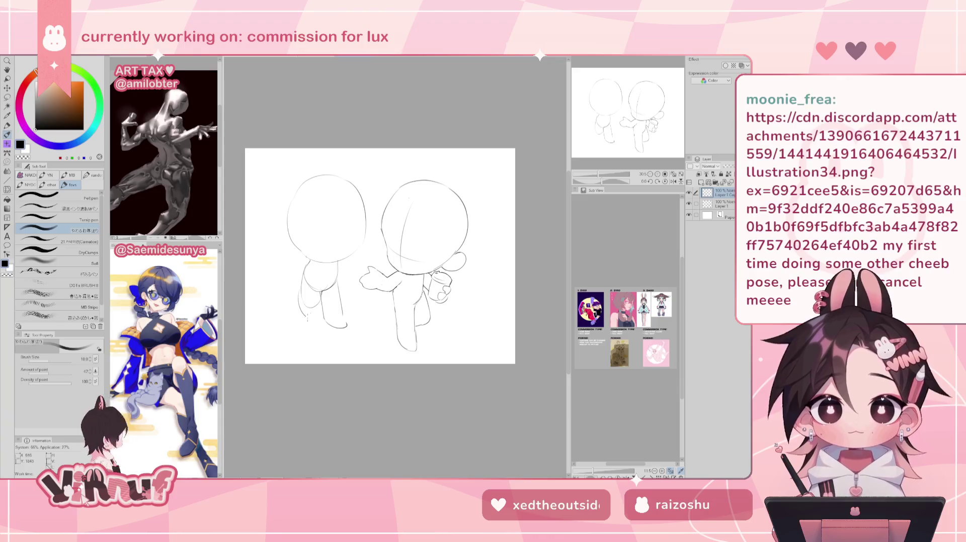
left_click_drag(302, 294, 313, 318)
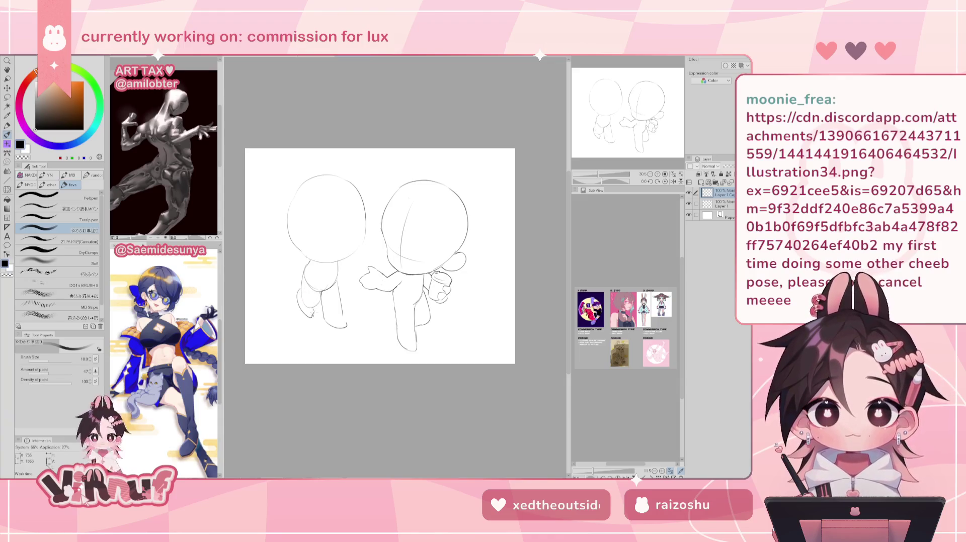
key("ctrl+z")
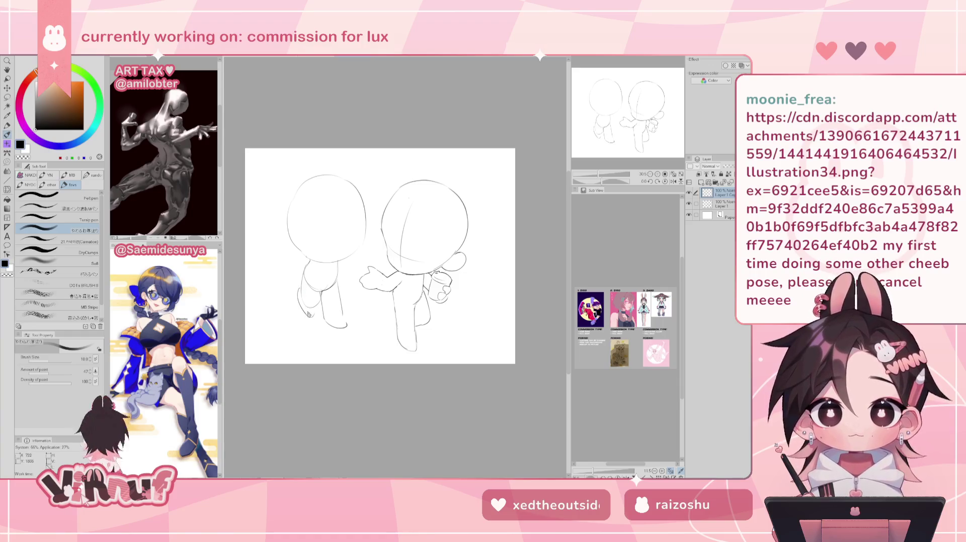
left_click_drag(300, 288, 304, 318)
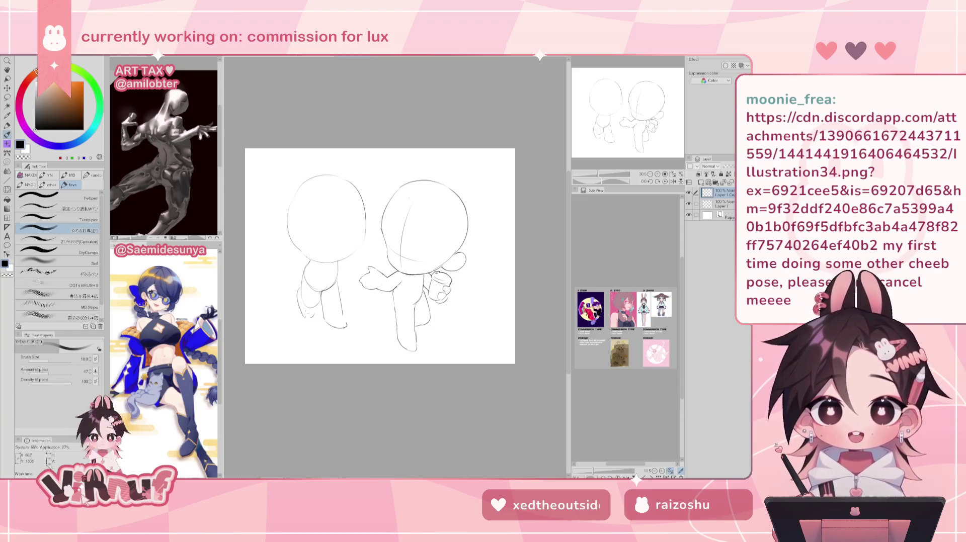
key("h")
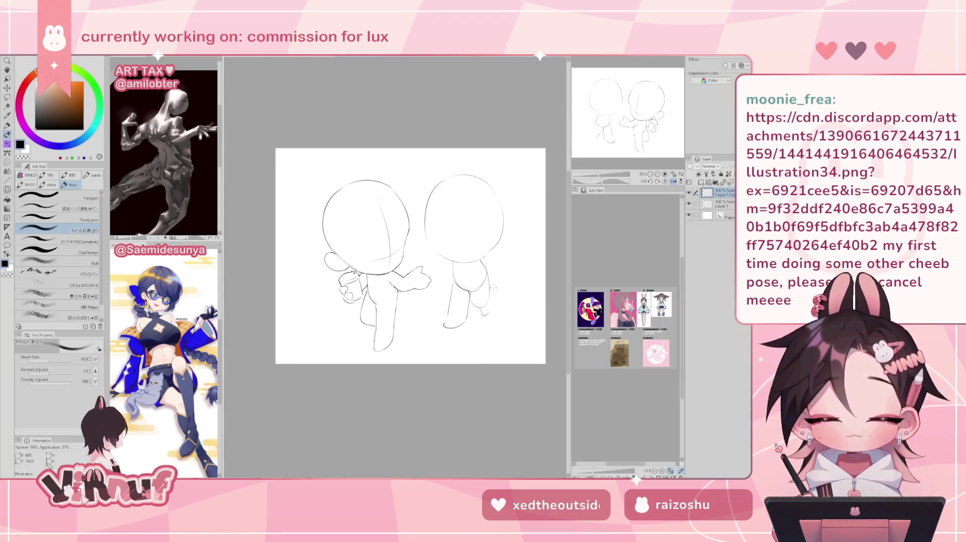
key("h")
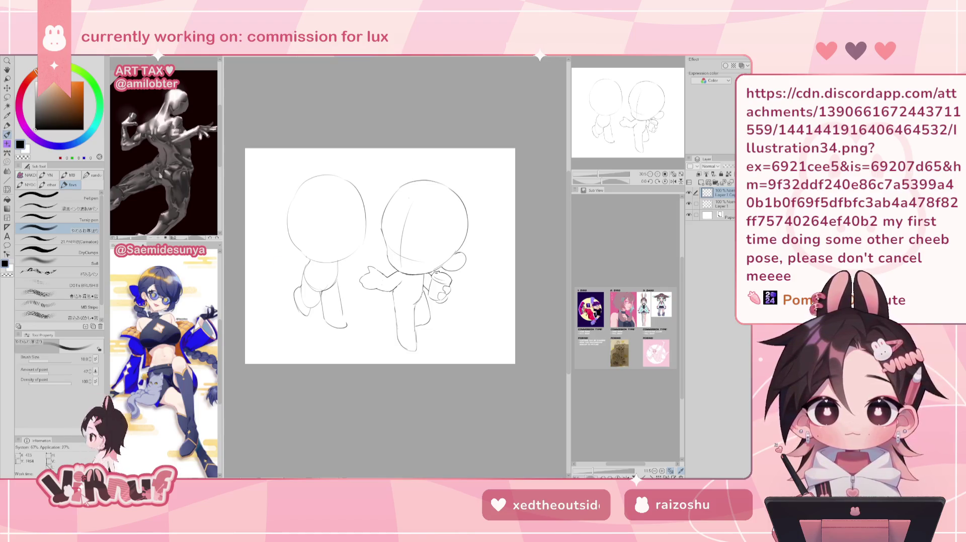
key("alt+f")
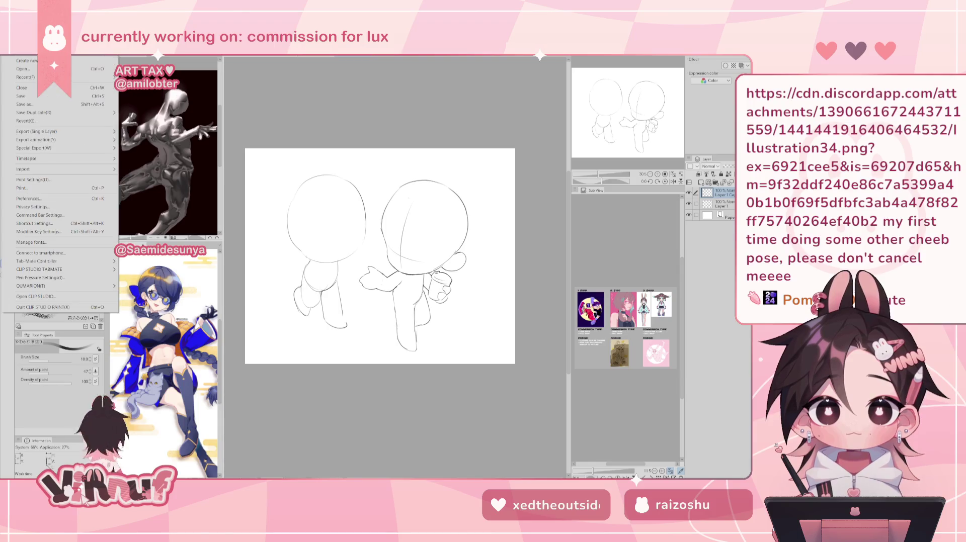
key("Escape")
key("ctrl+Tab")
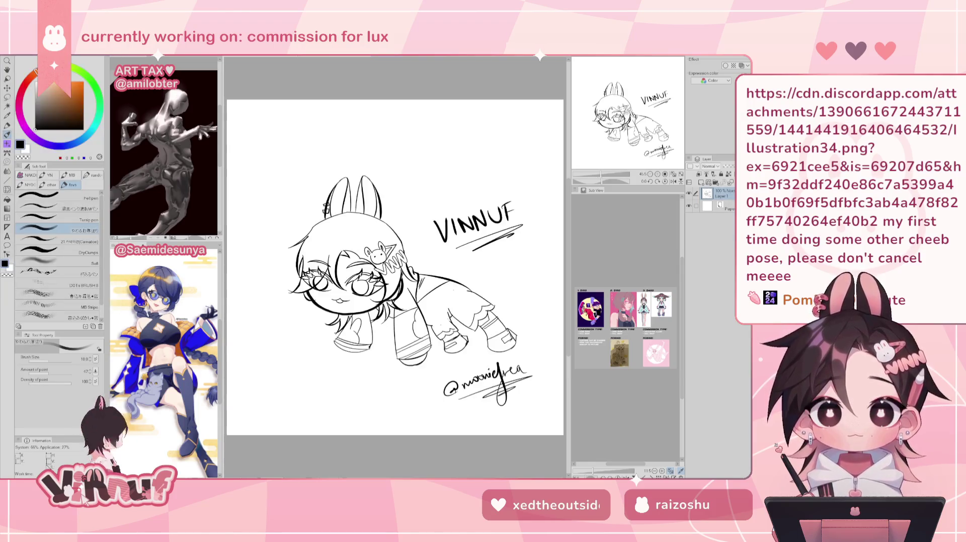
key("ctrl+plus")
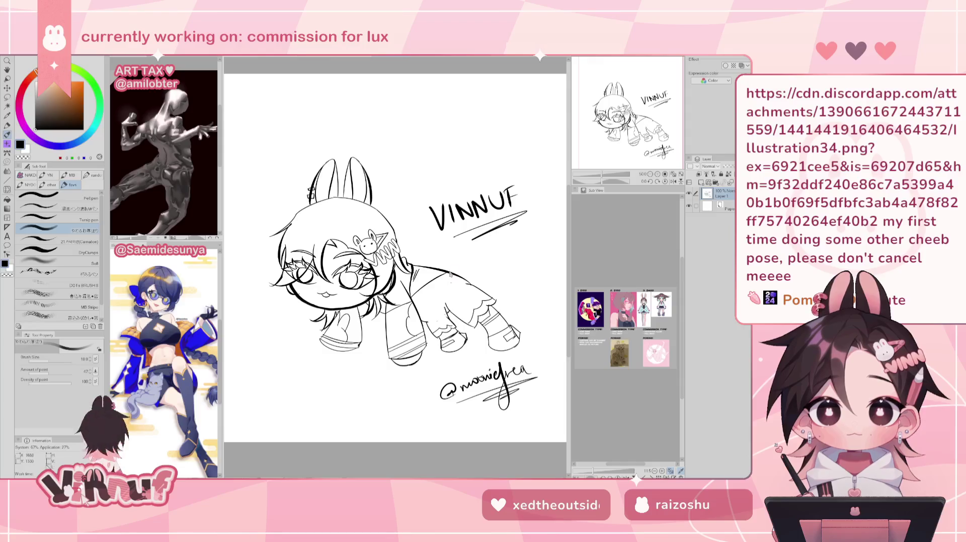
left_click_drag(448, 284, 409, 317)
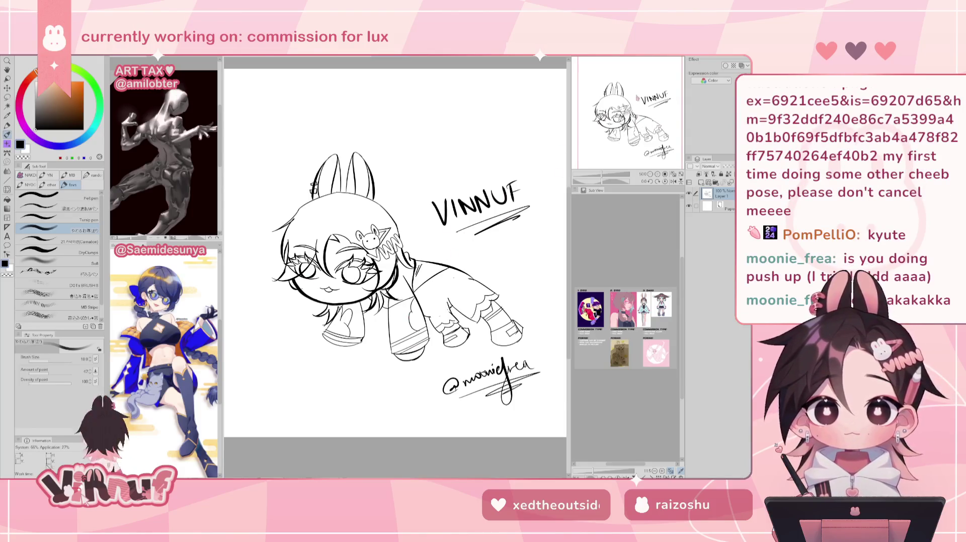
scroll(322, 282, "up", 2)
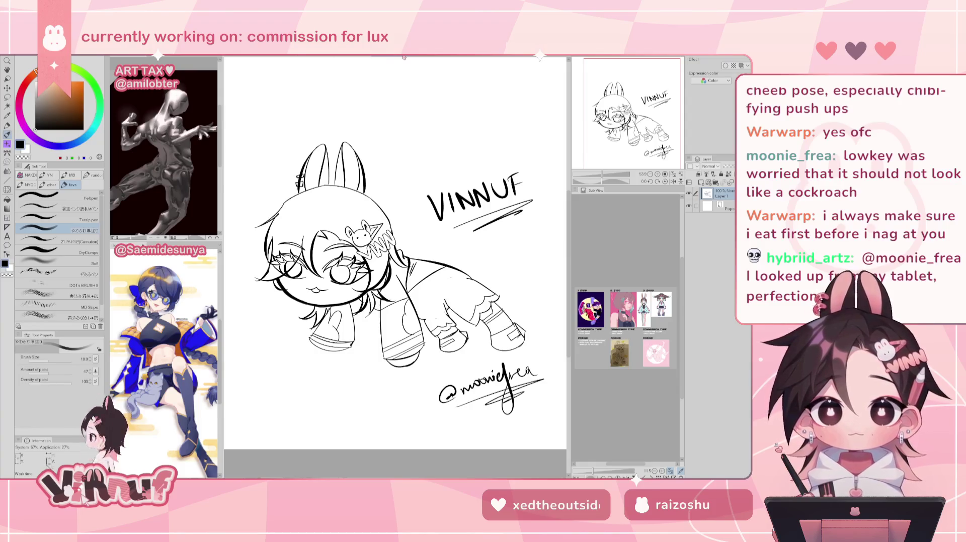
key("ctrl+Tab")
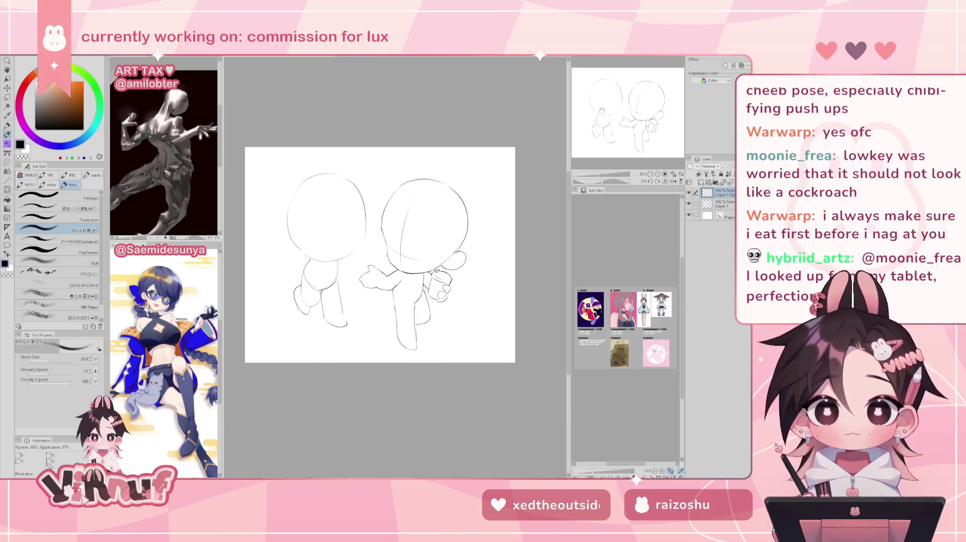
Push the left figure's foot lines into a rounder shape with the Liquify brush.
key("e")
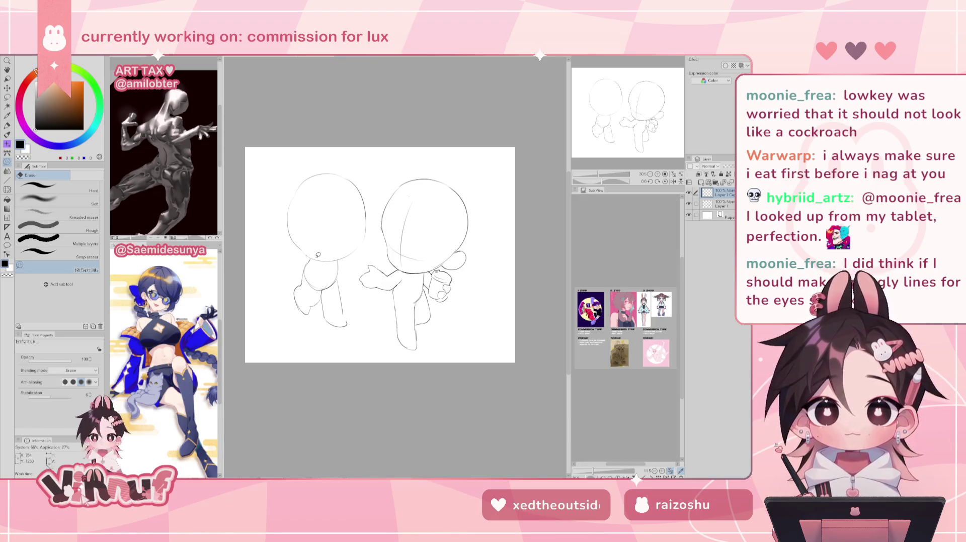
key("j")
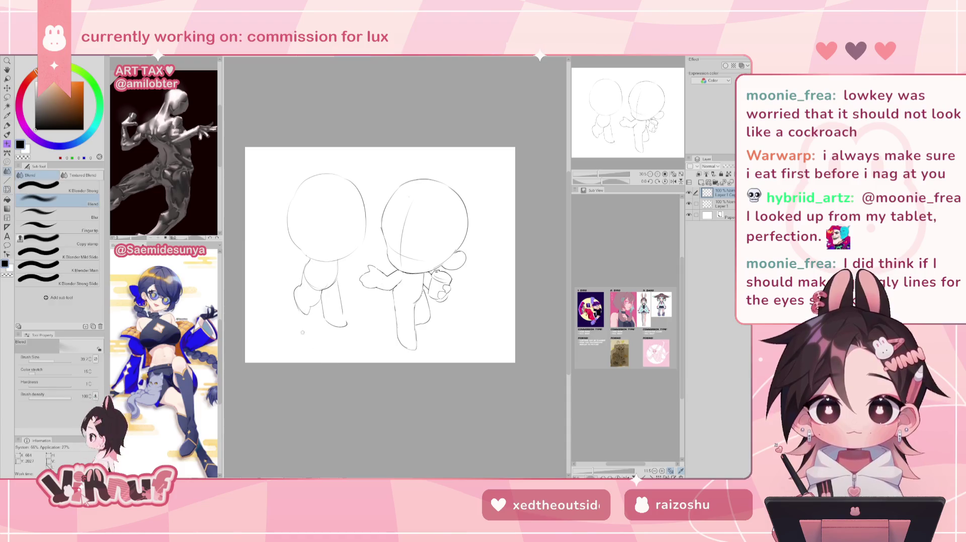
key("j")
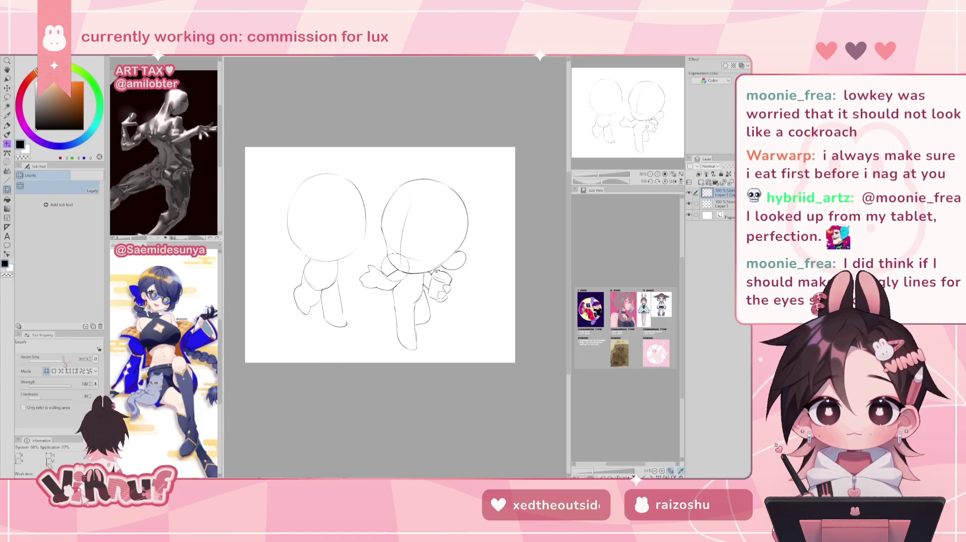
left_click_drag(290, 323, 300, 310)
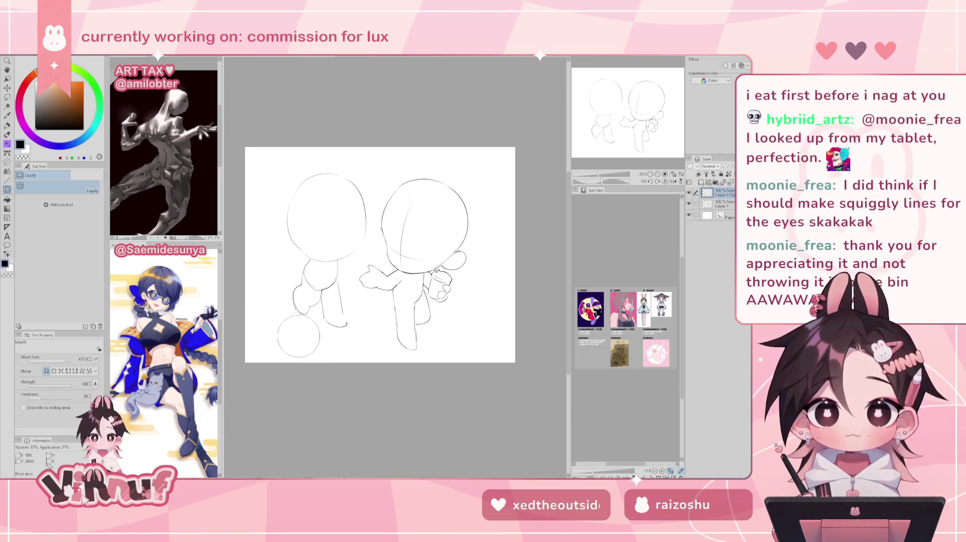
Return to the pen and flip the canvas back and forth to check the sketch.
key("p")
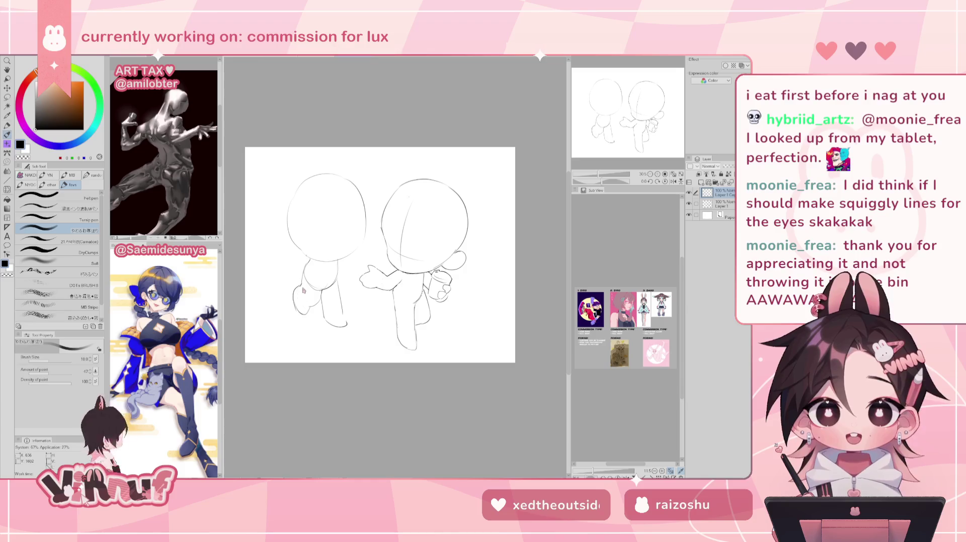
key("h")
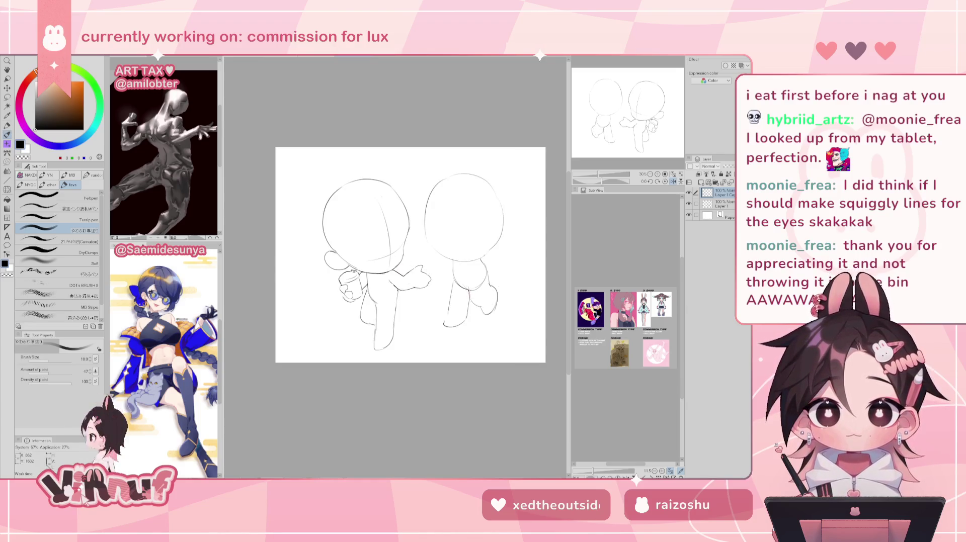
key("h")
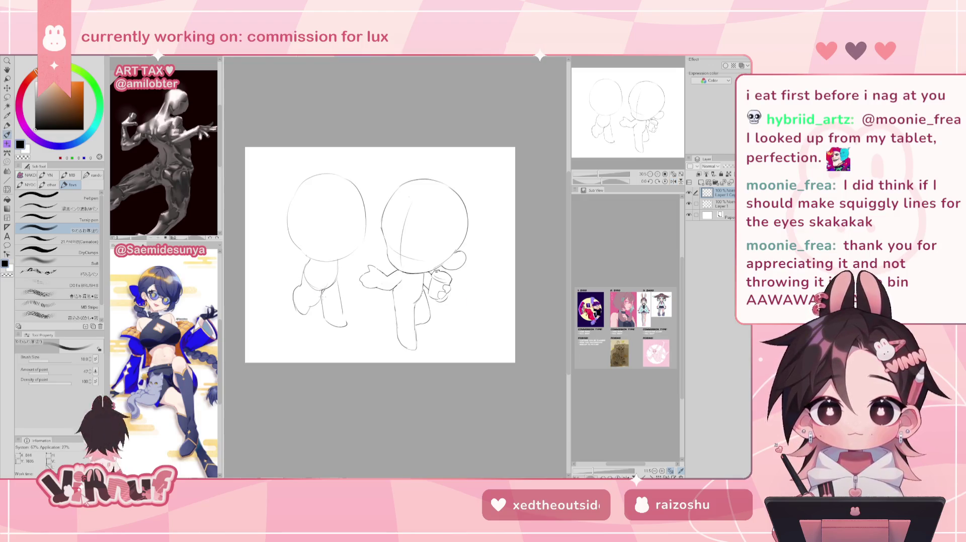
key("e")
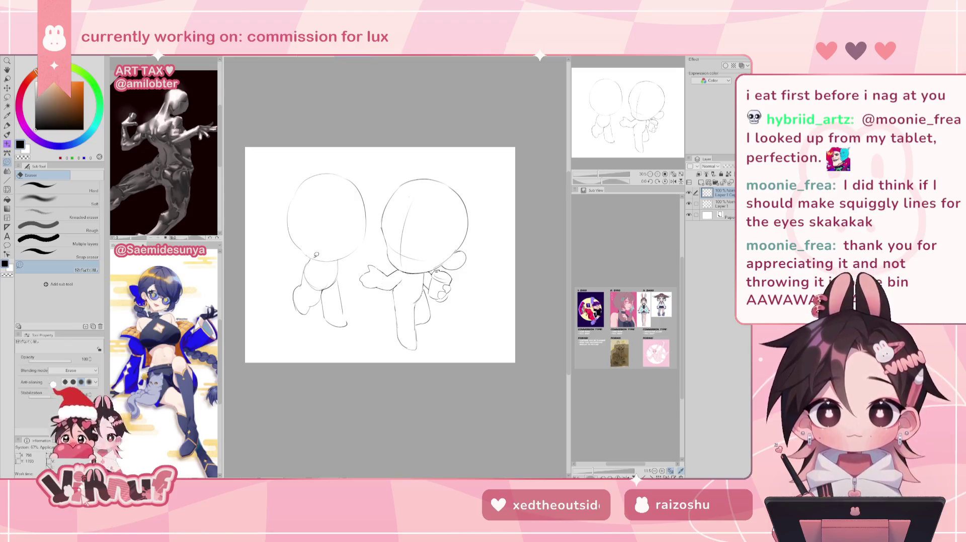
key("b")
key("h")
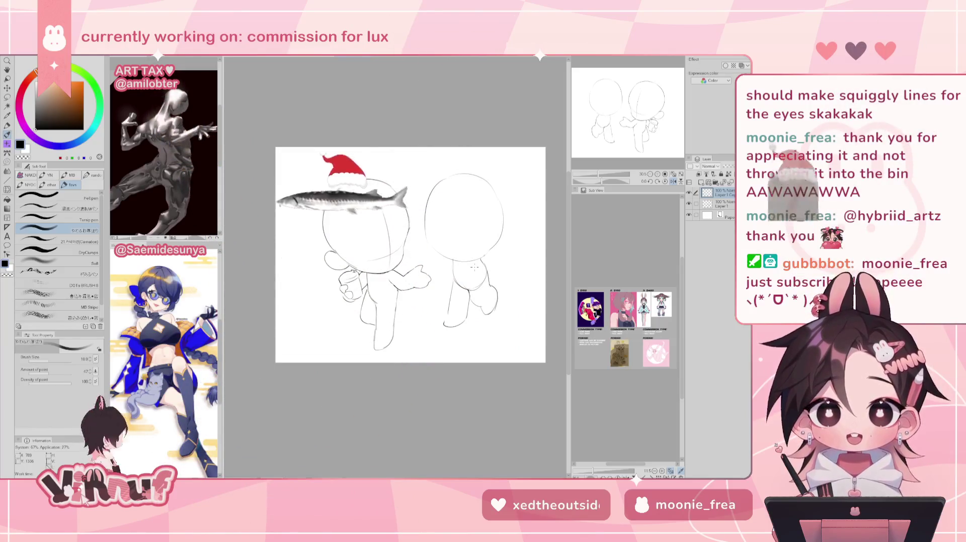
Add two short pencil strokes refining the left figure's foot, flipping the canvas to compare.
key("h")
left_click_drag(301, 297, 308, 305)
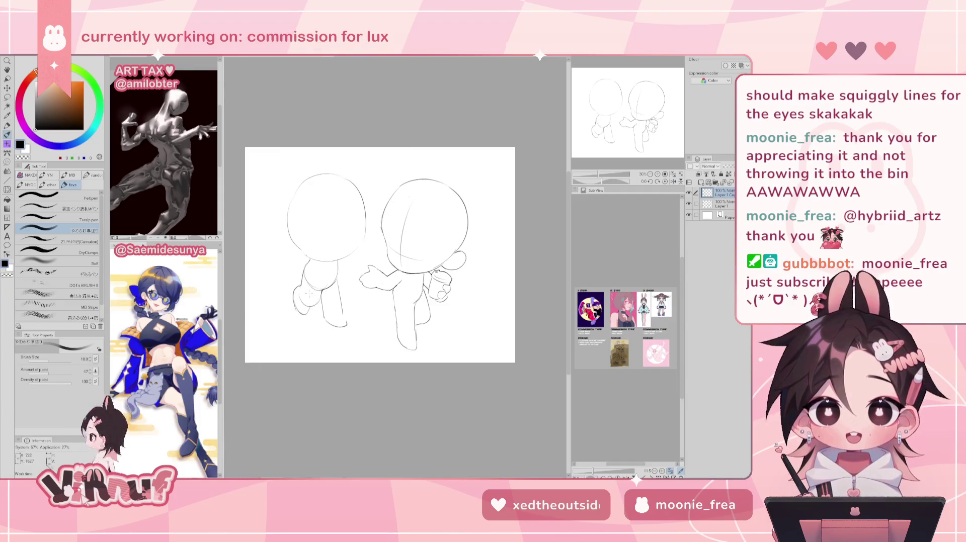
left_click_drag(300, 296, 309, 305)
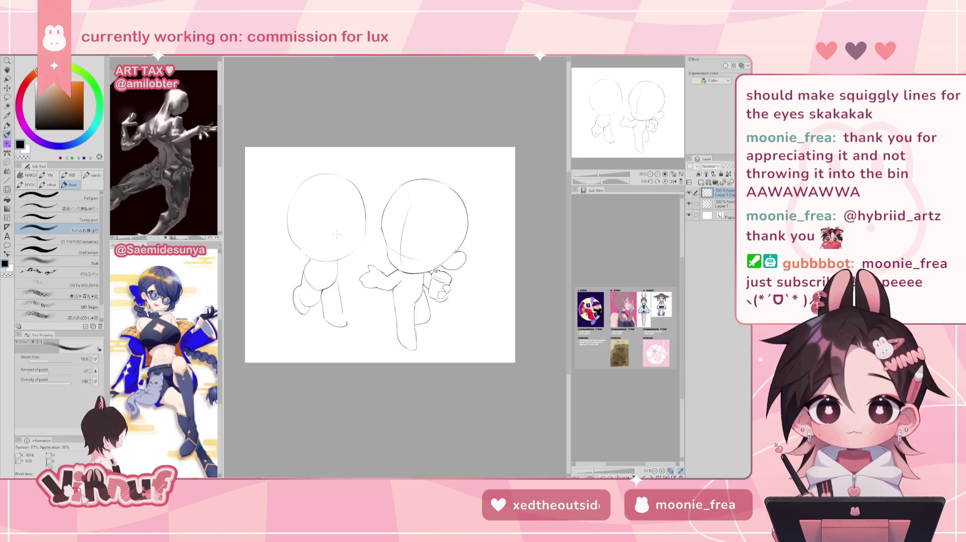
key("h")
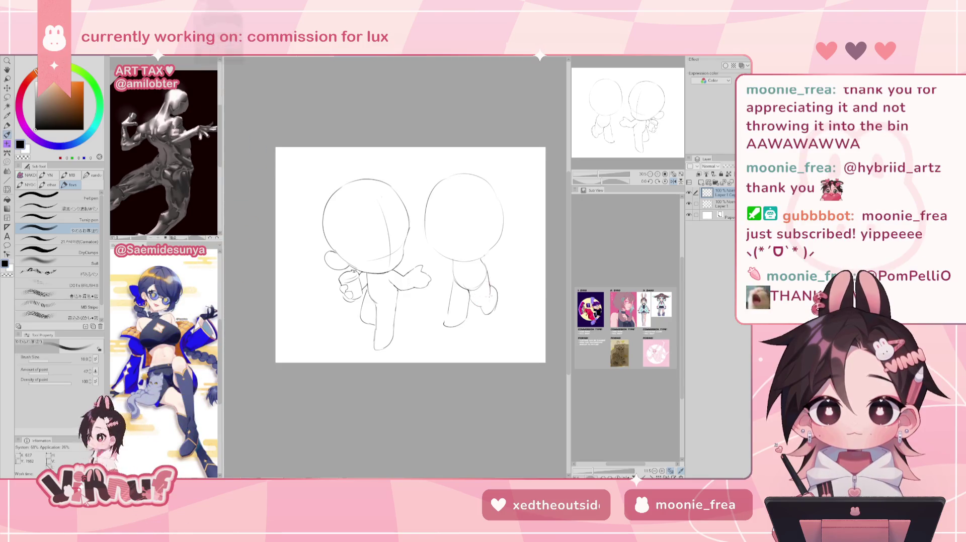
key("h")
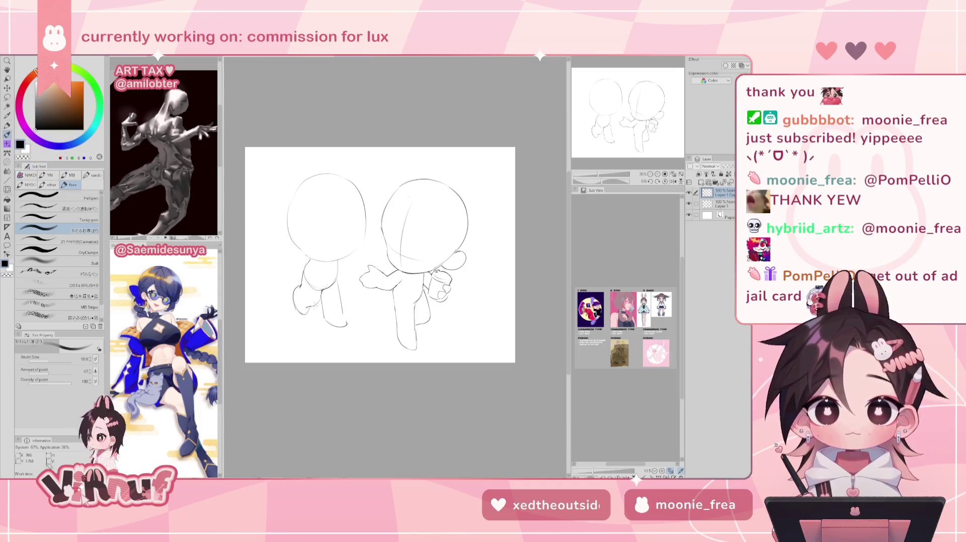
key("h")
key("h")
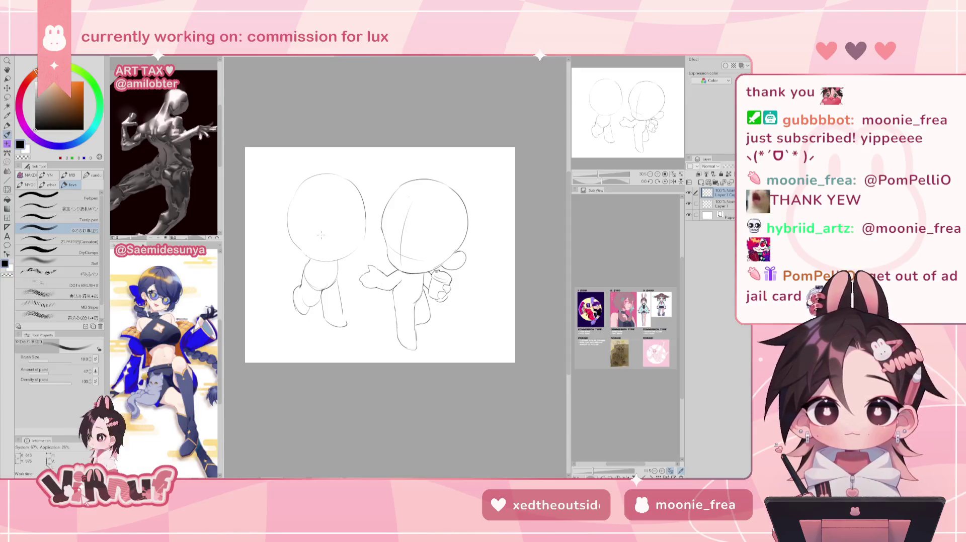
key("h")
key("h")
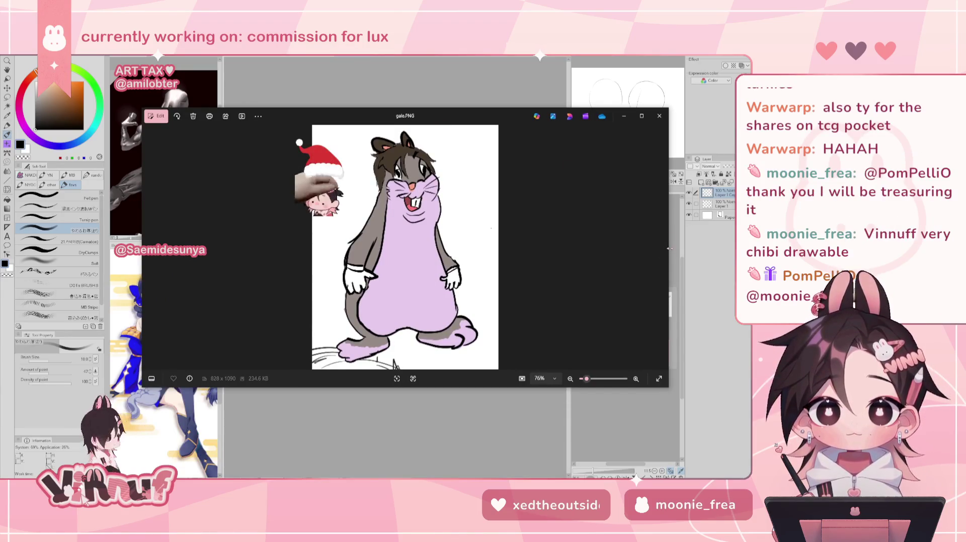
Shrink the Photos window and browse through moonie.jpg to the moonie 2.png sketch.
left_click_drag(669, 249, 509, 248)
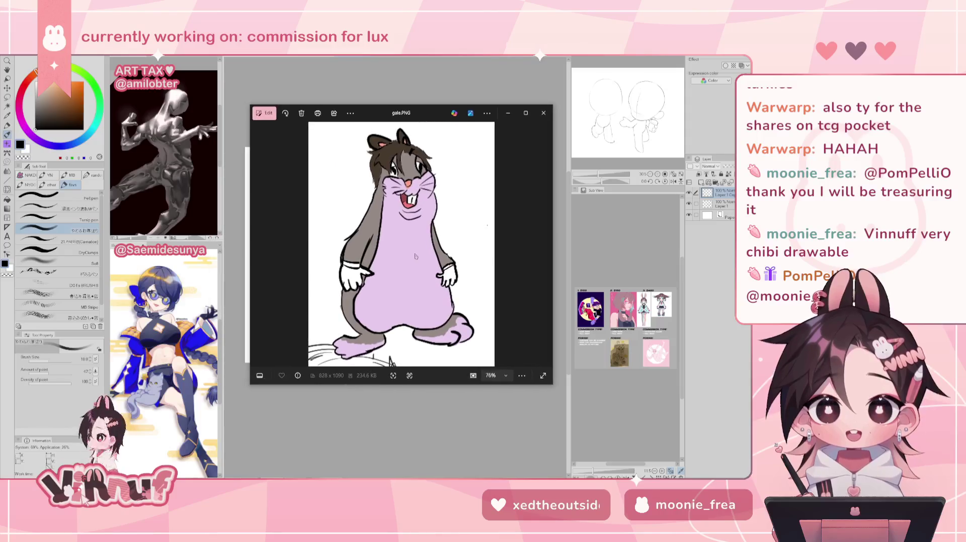
scroll(416, 253, "up", 2)
scroll(414, 257, "down", 2)
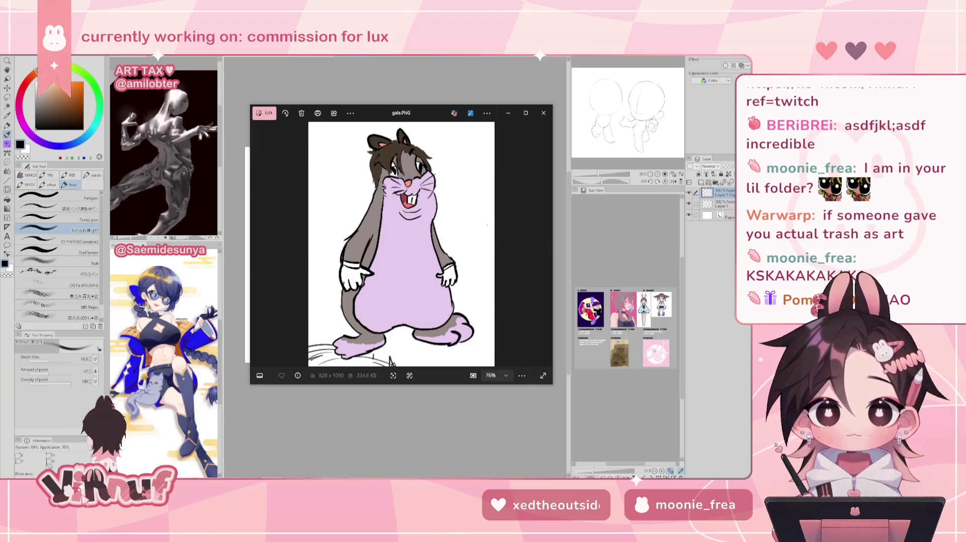
key("Right")
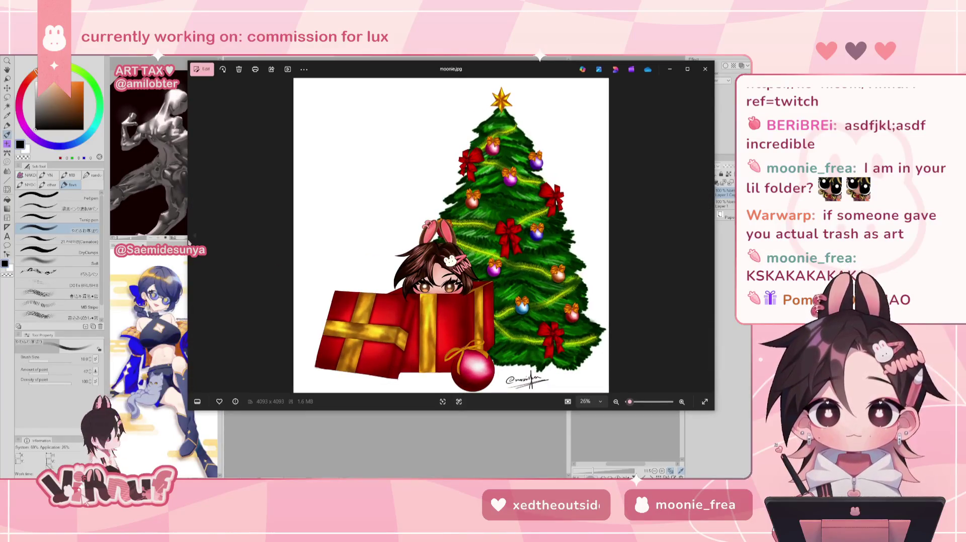
left_click(194, 235)
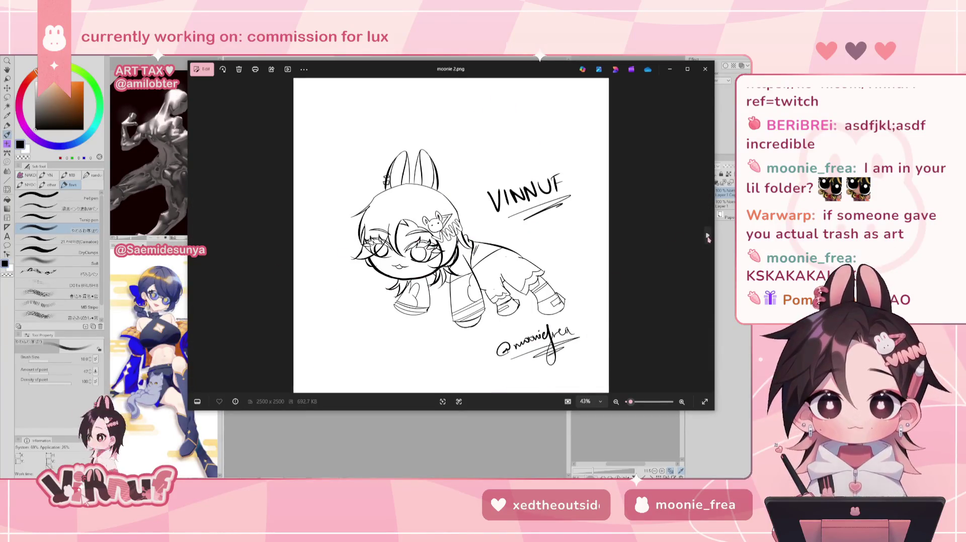
Return to the Christmas tree image, make the window taller, then close it.
left_click(708, 235)
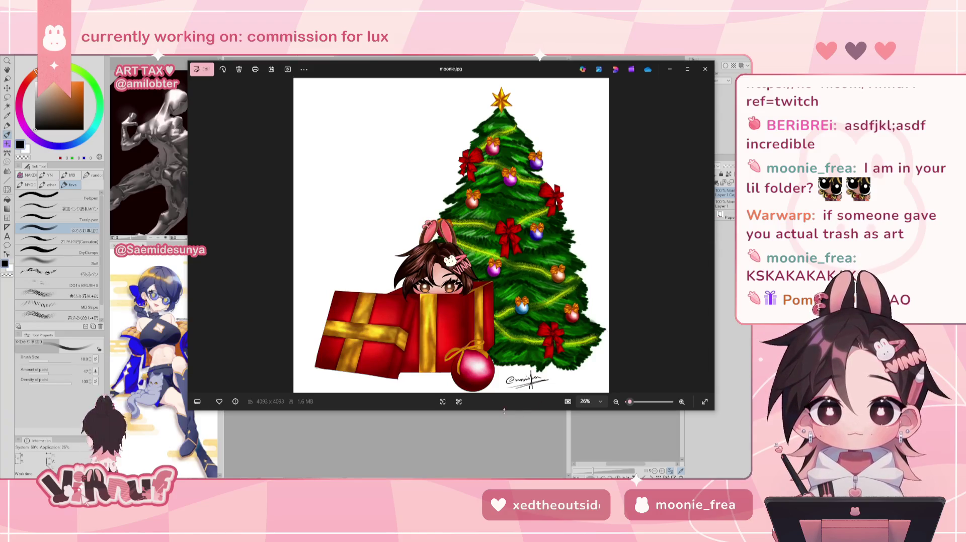
left_click_drag(504, 411, 503, 449)
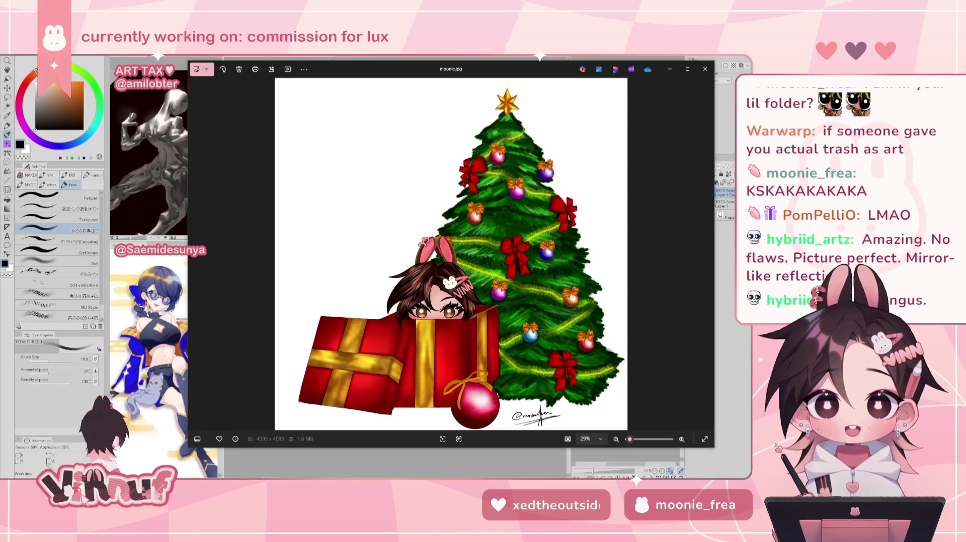
left_click(705, 69)
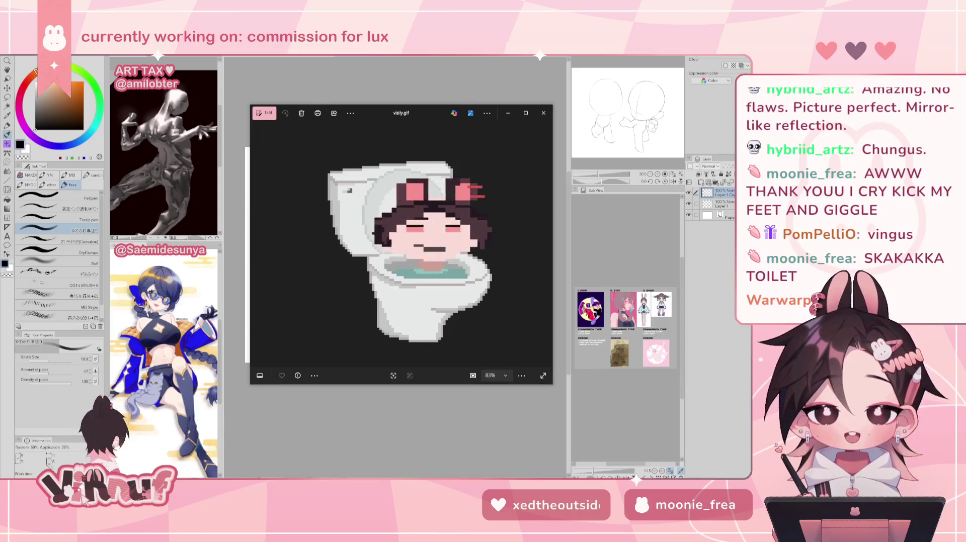
Switch to the dang 3.png viewer, move it lower, and close it.
key("alt+Tab")
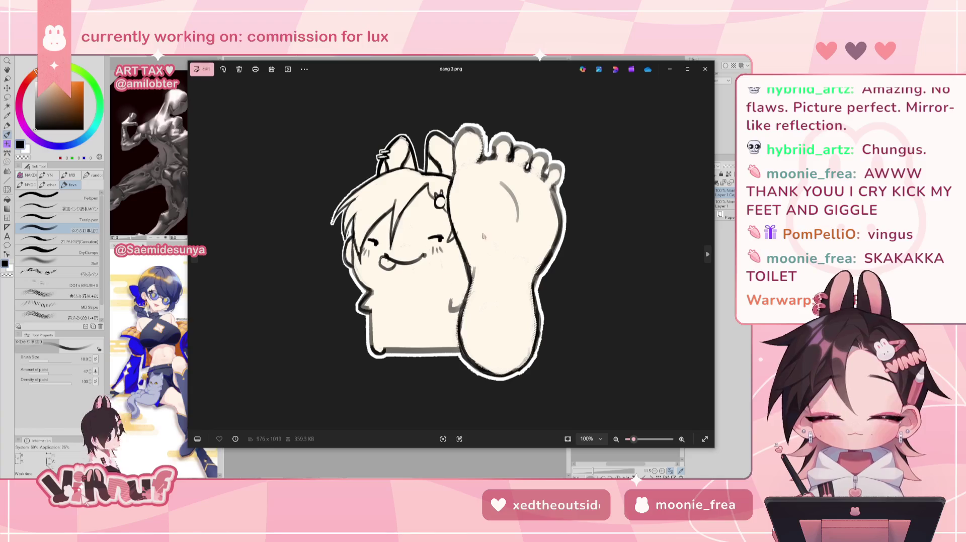
scroll(495, 230, "up", 3)
scroll(495, 230, "down", 5)
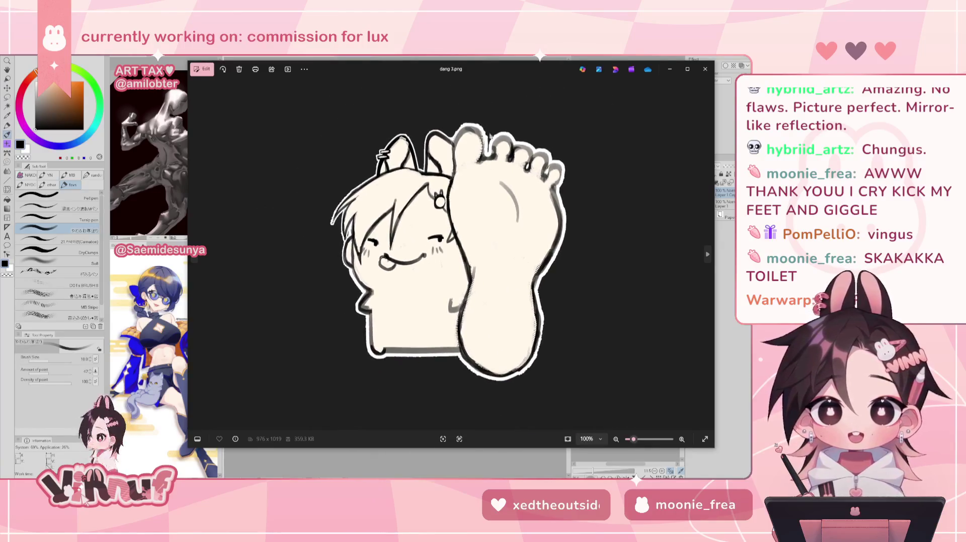
mouse_move(478, 71)
left_mouse_down()
mouse_move(470, 128)
mouse_move(490, 75)
left_mouse_up()
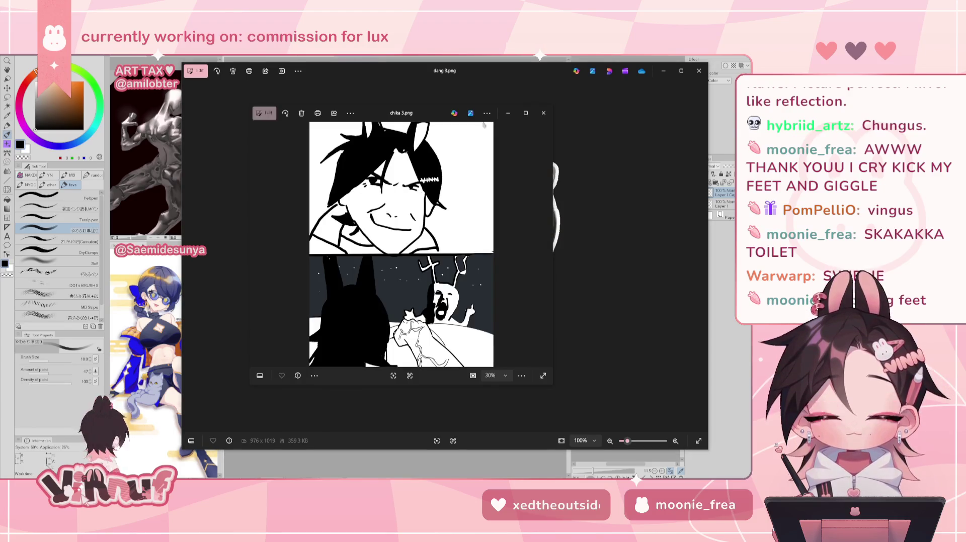
left_click(698, 71)
Move and enlarge the chika 3.png window, zoom in and out to inspect it, then close it.
left_click_drag(404, 114, 381, 81)
left_click_drag(529, 350, 595, 467)
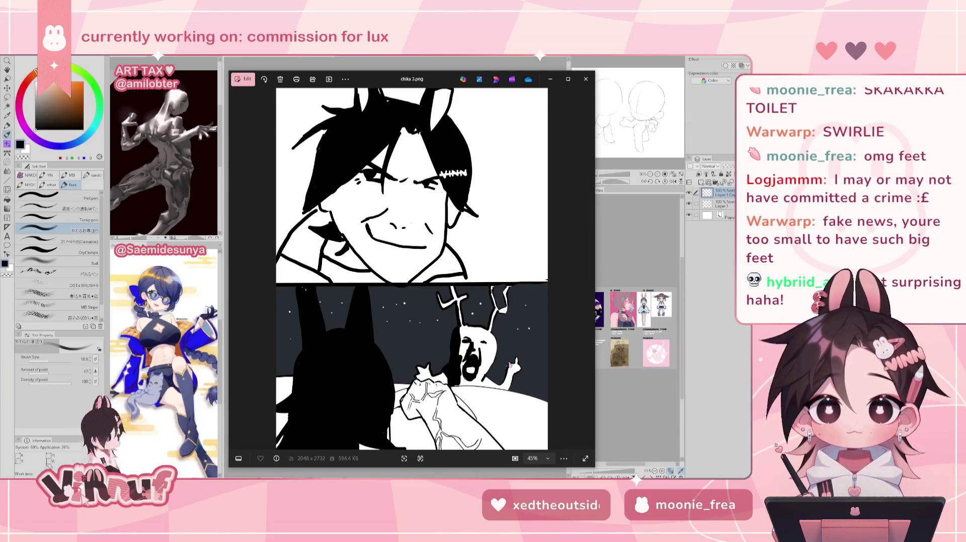
scroll(428, 342, "up", 1)
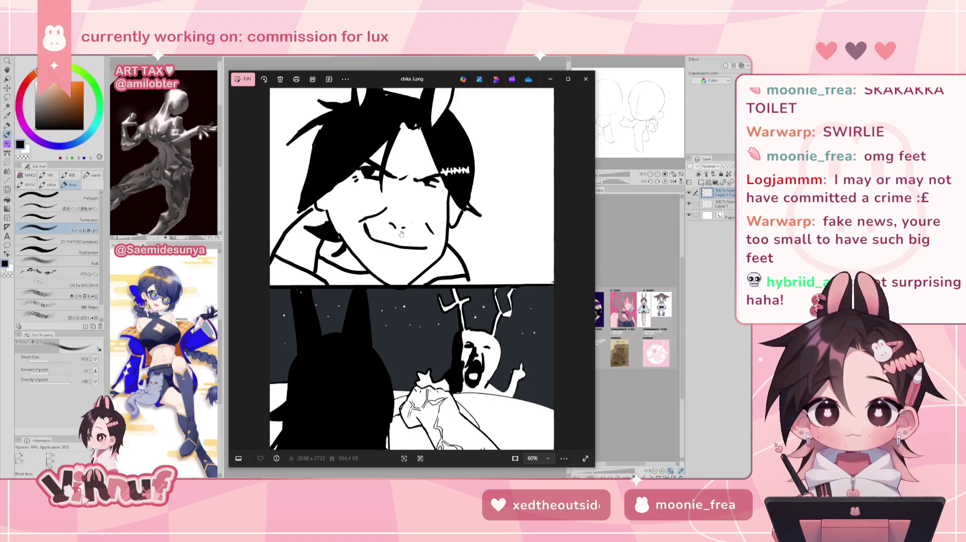
scroll(406, 275, "up", 2)
scroll(406, 275, "up", 2)
scroll(405, 275, "up", 1)
scroll(406, 275, "down", 1)
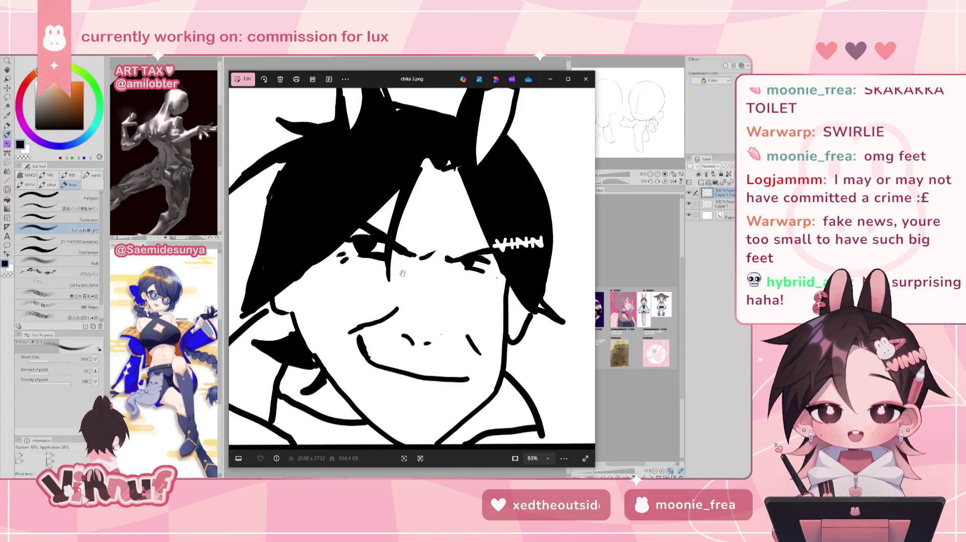
scroll(402, 274, "down", 2)
scroll(410, 327, "down", 1)
scroll(410, 342, "down", 1)
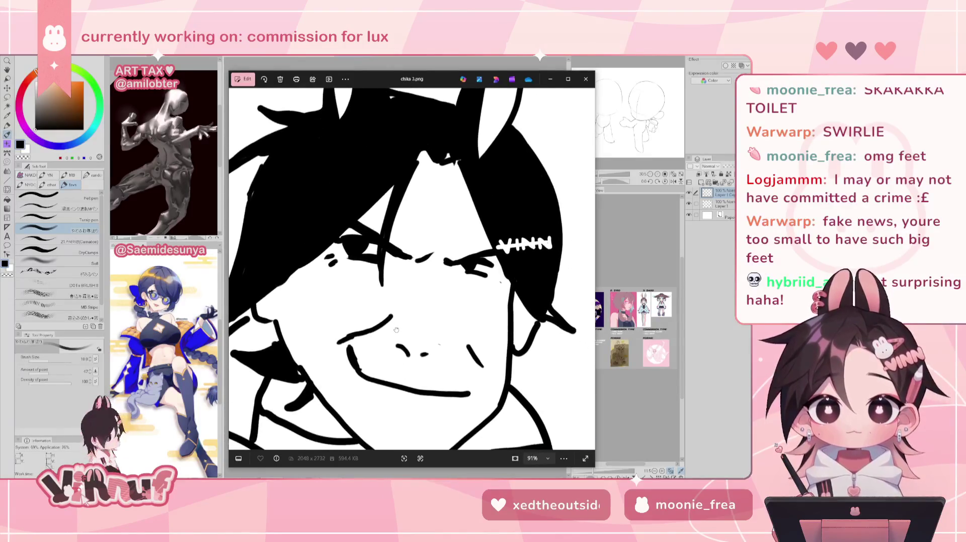
scroll(409, 354, "down", 1)
scroll(405, 350, "down", 1)
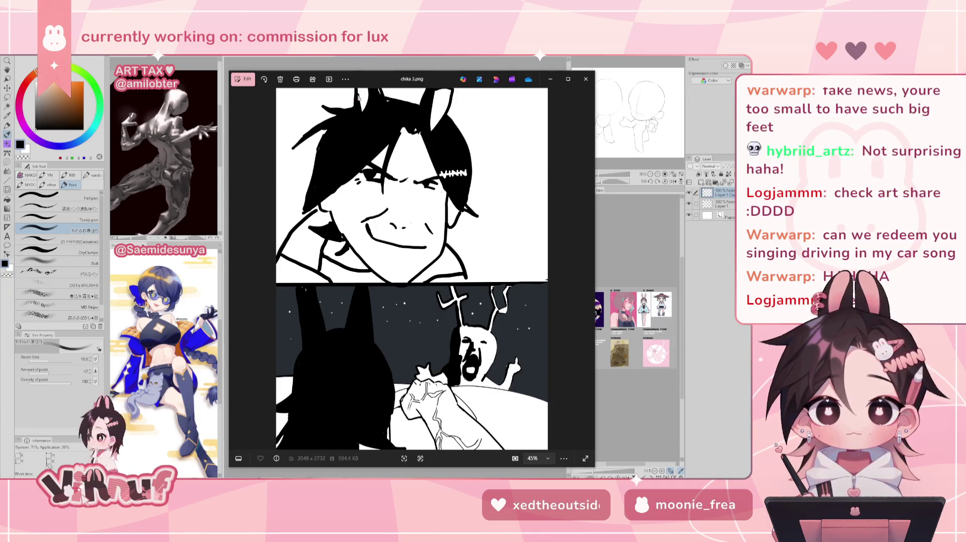
left_click(586, 79)
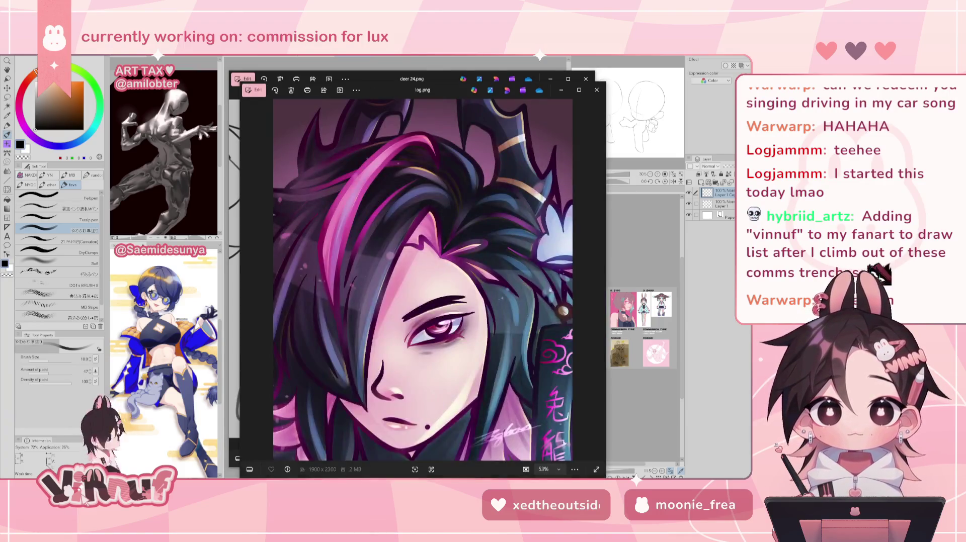
Move the log.png viewer up and left and zoom in and out to inspect the artwork.
left_click_drag(418, 80, 406, 60)
scroll(479, 306, "up", 3)
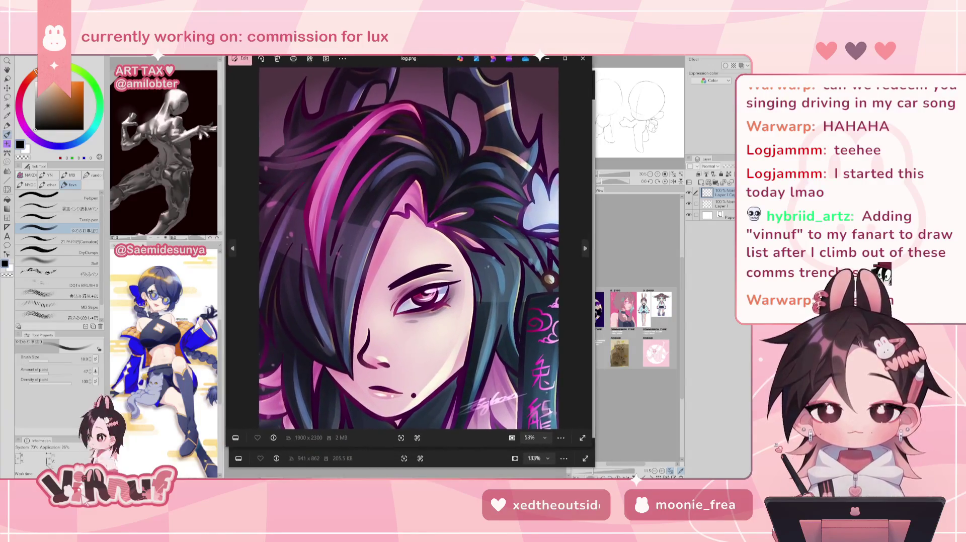
scroll(479, 305, "up", 2)
scroll(479, 306, "down", 2)
scroll(468, 261, "down", 2)
scroll(457, 226, "up", 2)
scroll(452, 198, "down", 2)
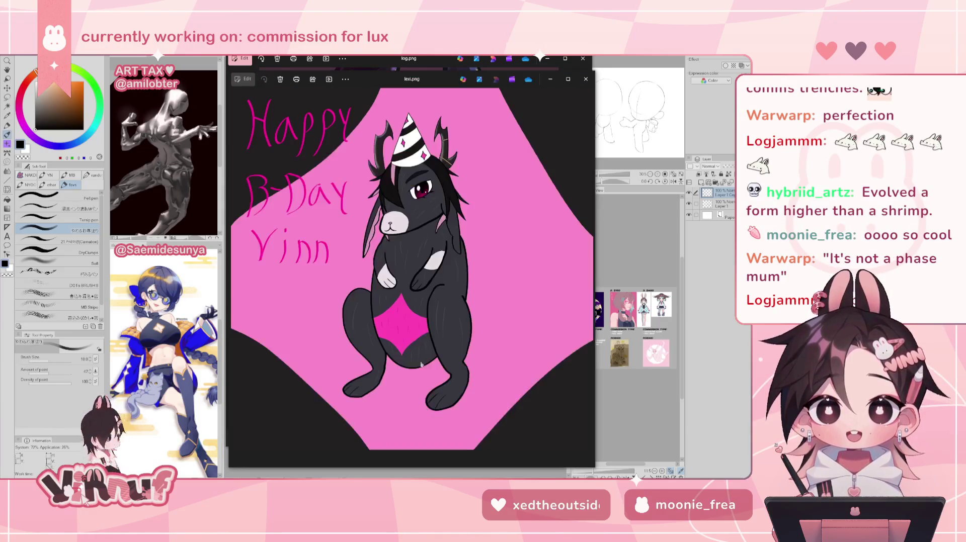
scroll(406, 256, "up", 3)
scroll(405, 256, "down", 3)
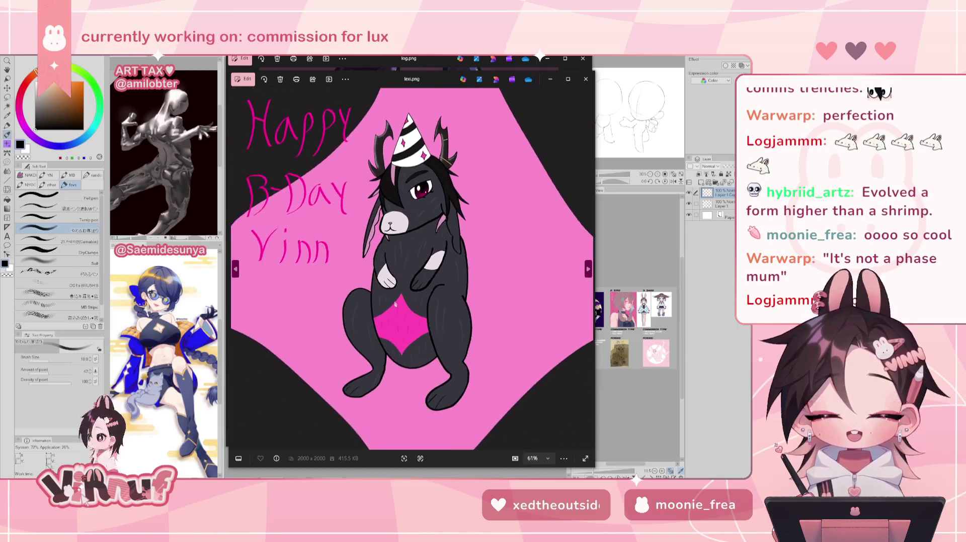
scroll(392, 302, "up", 2)
scroll(388, 317, "down", 1)
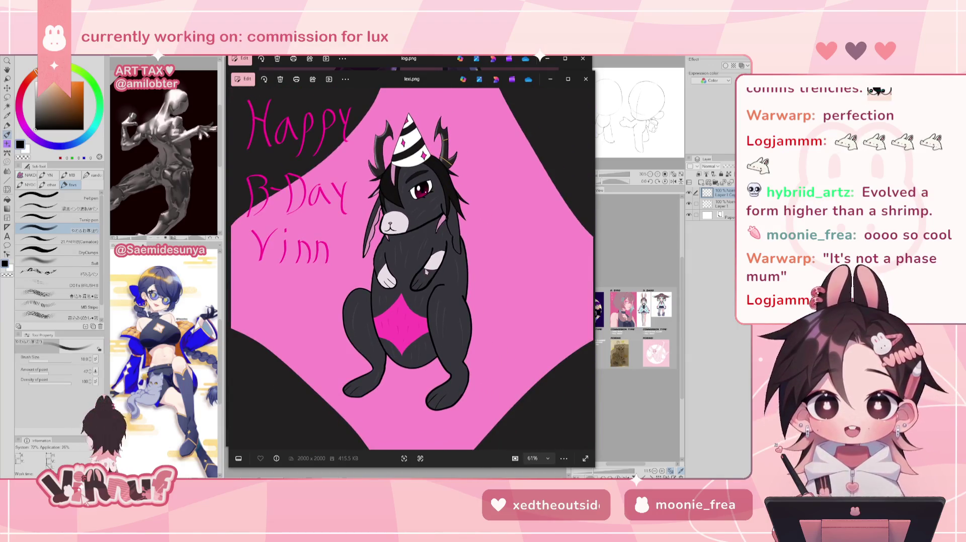
scroll(388, 318, "up", 1)
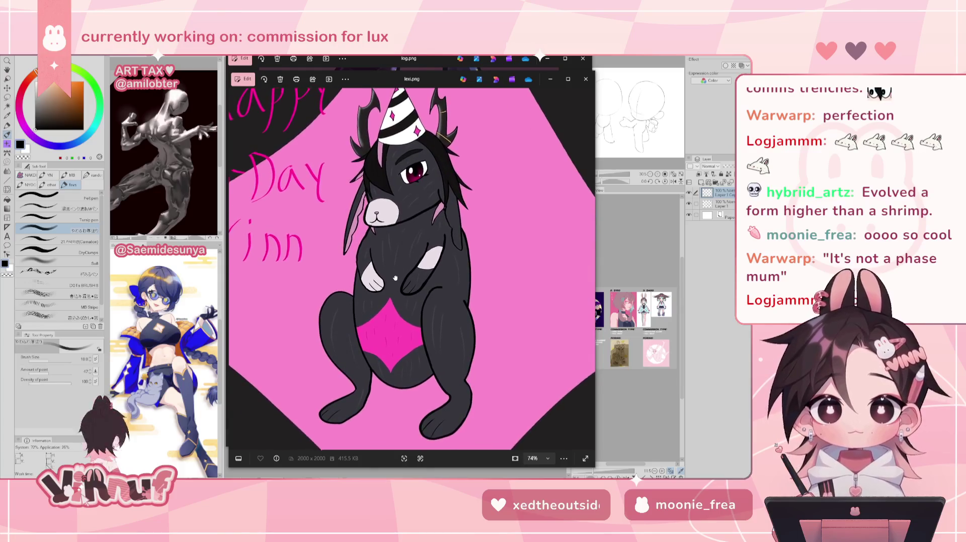
scroll(392, 277, "up", 2)
Pan to the bunny's head and party hat, then close the lexi.png and log.png viewers.
left_click_drag(409, 234, 412, 310)
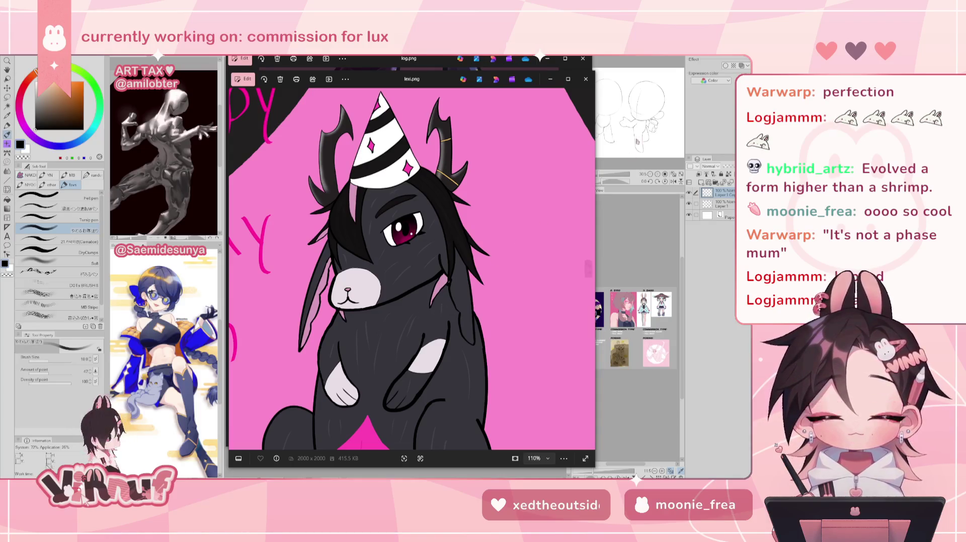
left_click(585, 79)
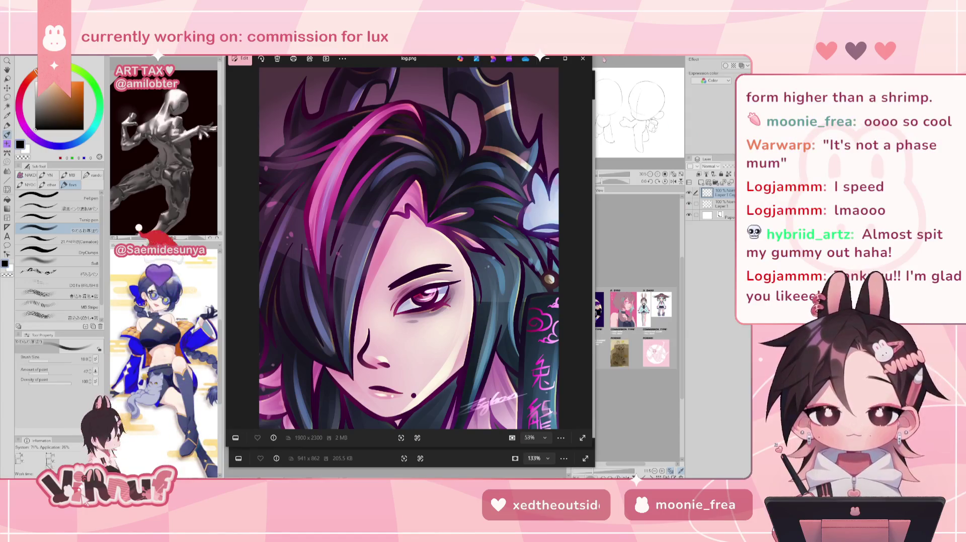
left_click(582, 58)
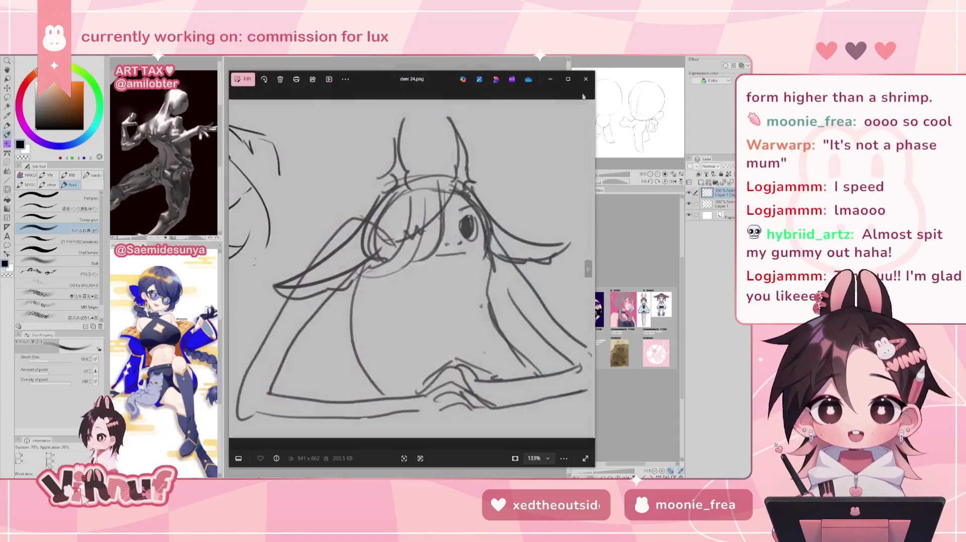
Close deer 24.png and browse from chika 1.png to chika 2.png and back.
left_click(585, 81)
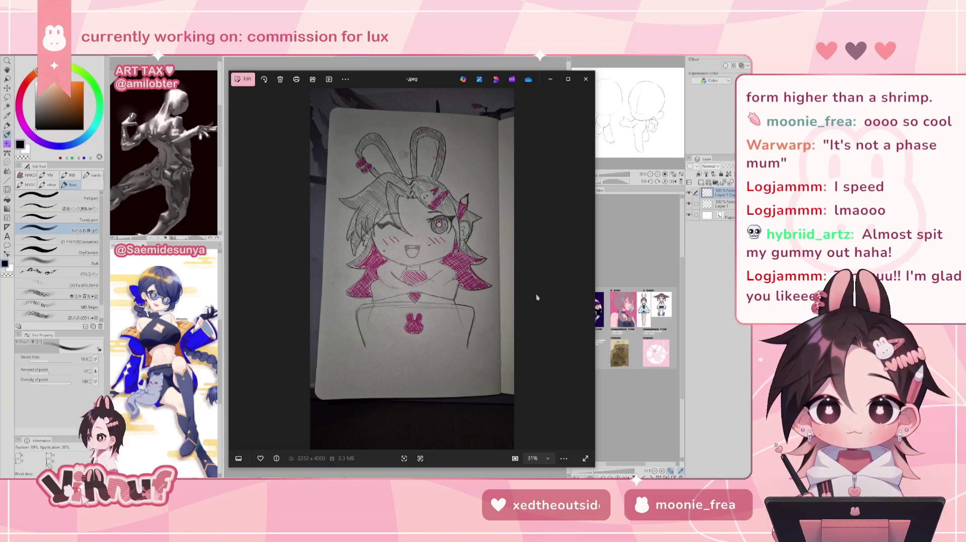
left_click(588, 270)
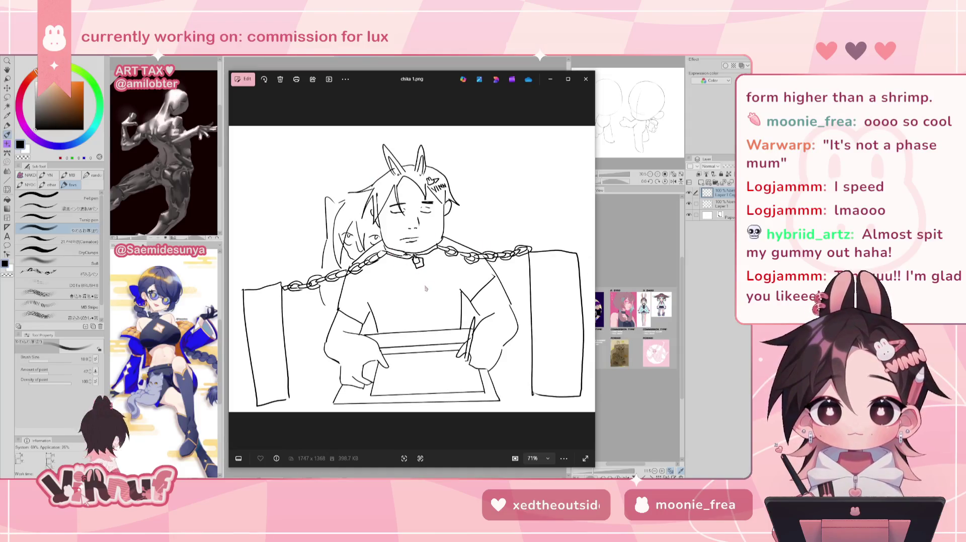
left_click(592, 272)
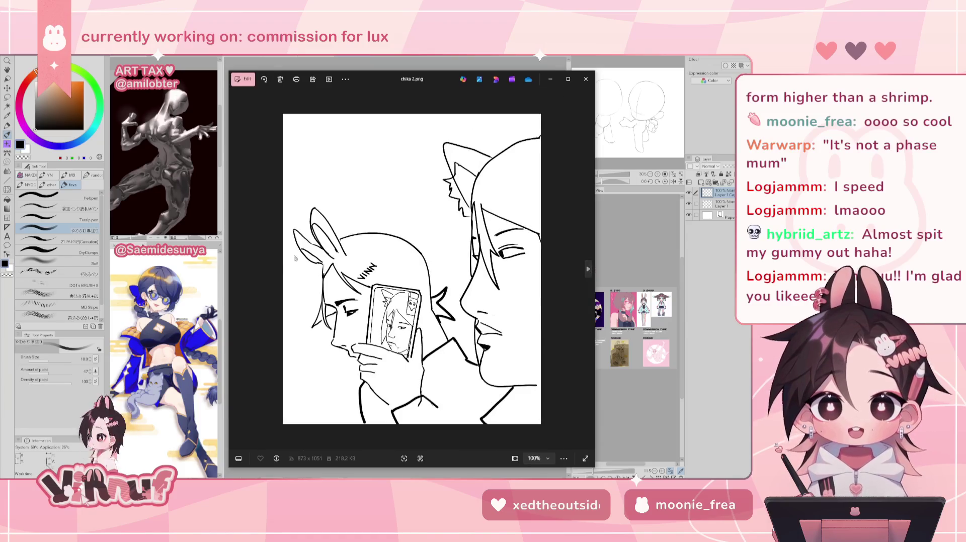
left_click(235, 270)
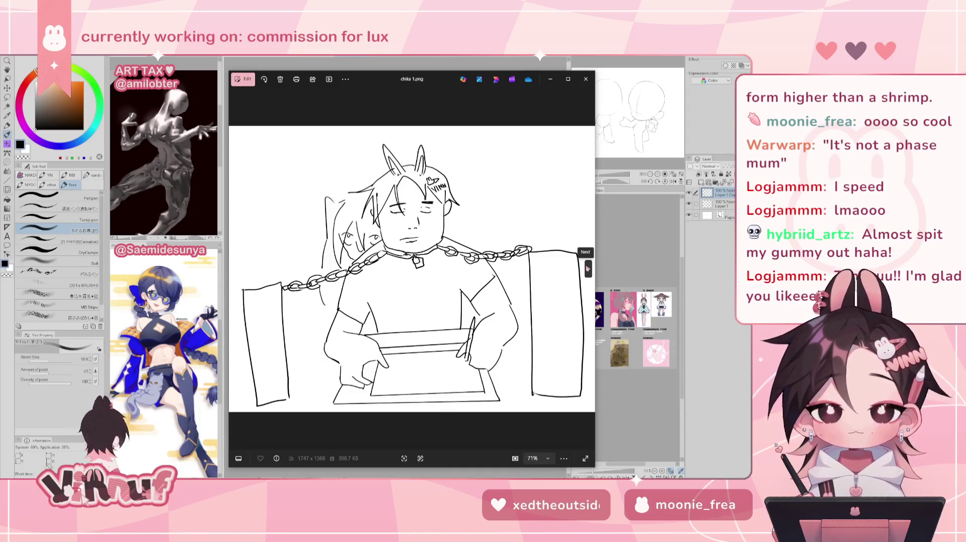
Zoom on chika 1.png, then advance through chika 2.png and chika 3.png to dang 1.png.
scroll(387, 264, "up", 3)
scroll(388, 264, "up", 2)
scroll(388, 264, "up", 2)
scroll(387, 264, "down", 3)
scroll(383, 263, "down", 4)
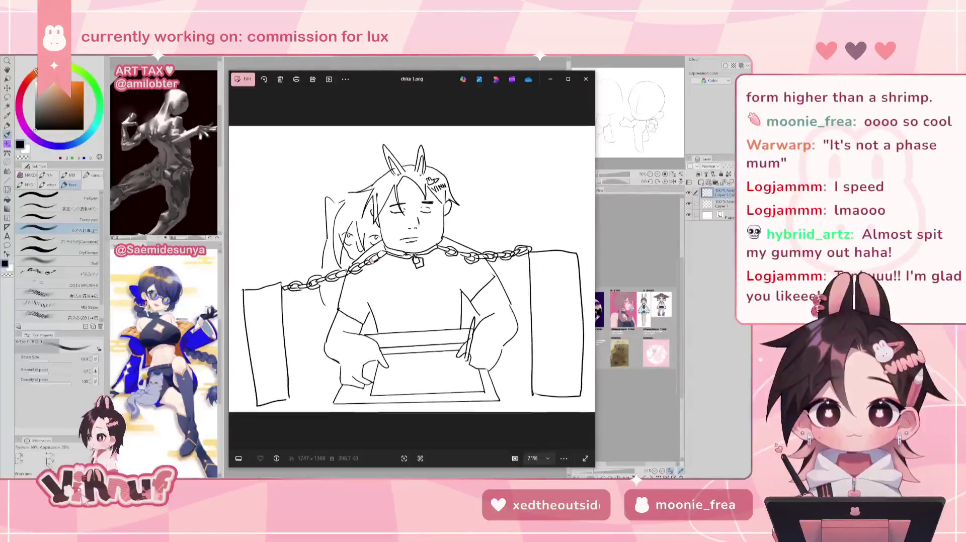
left_click(589, 267)
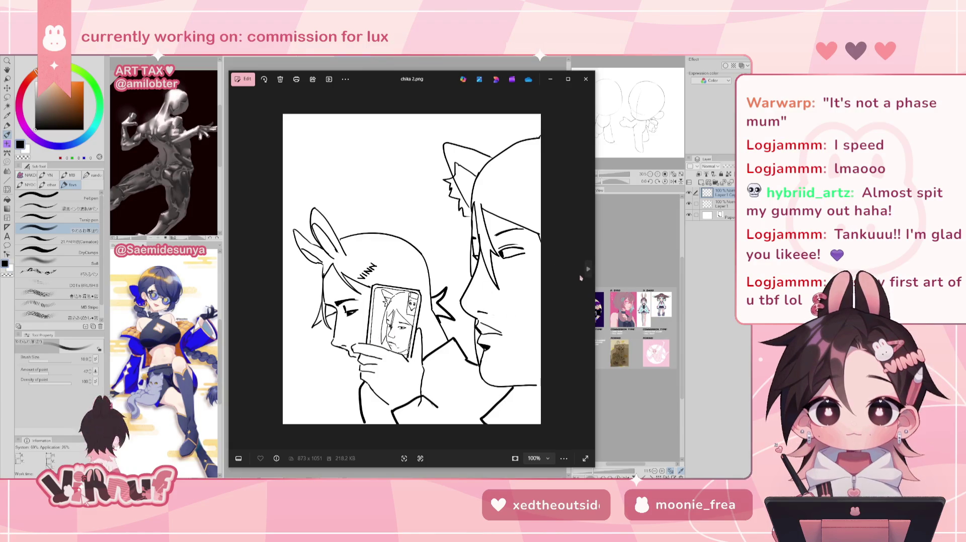
left_click(588, 268)
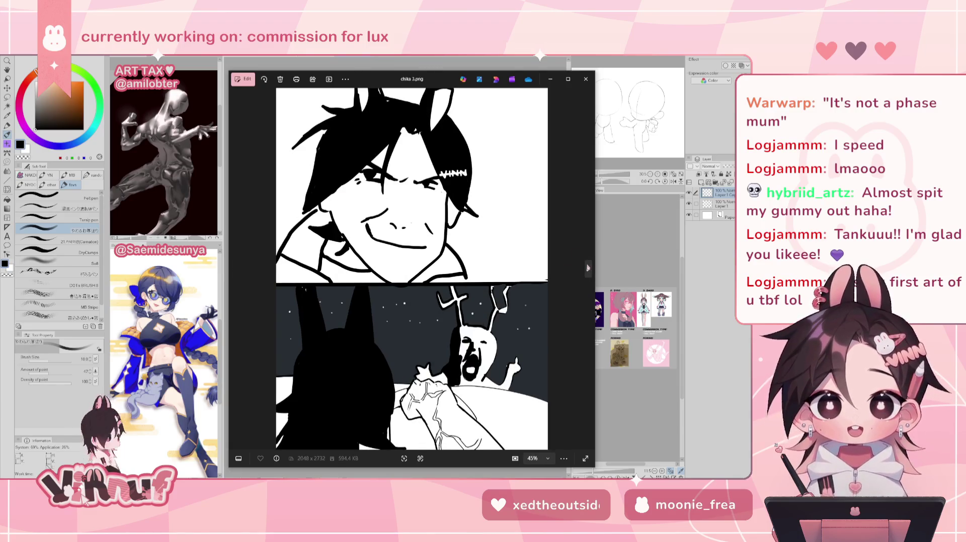
left_click(588, 268)
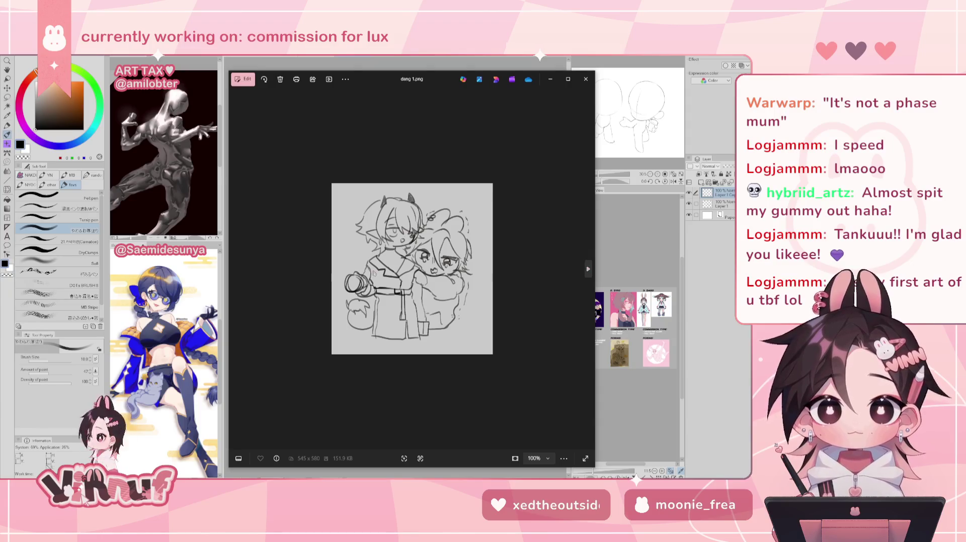
Glance at dang 2.png, then page back to chika 1.png and zoom in and out.
scroll(407, 277, "up", 3)
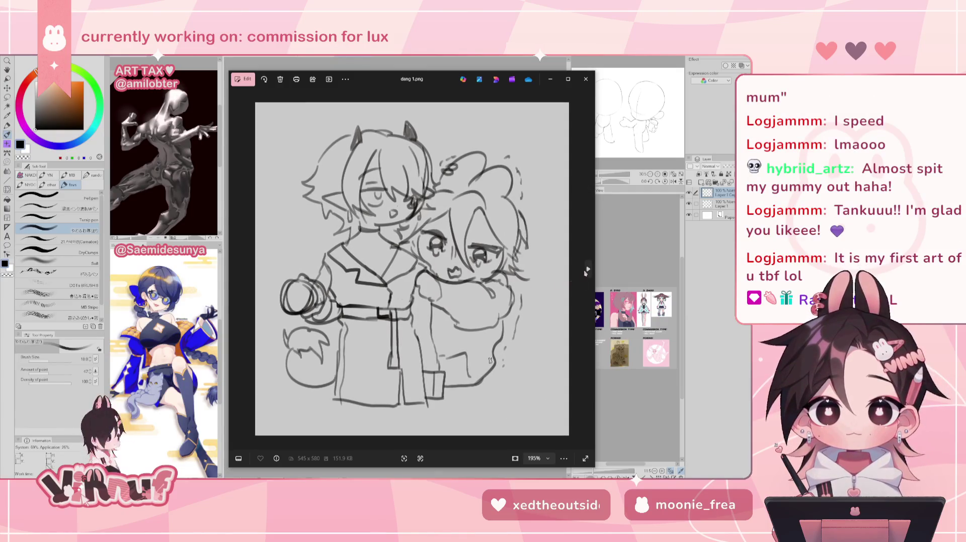
left_click(588, 271)
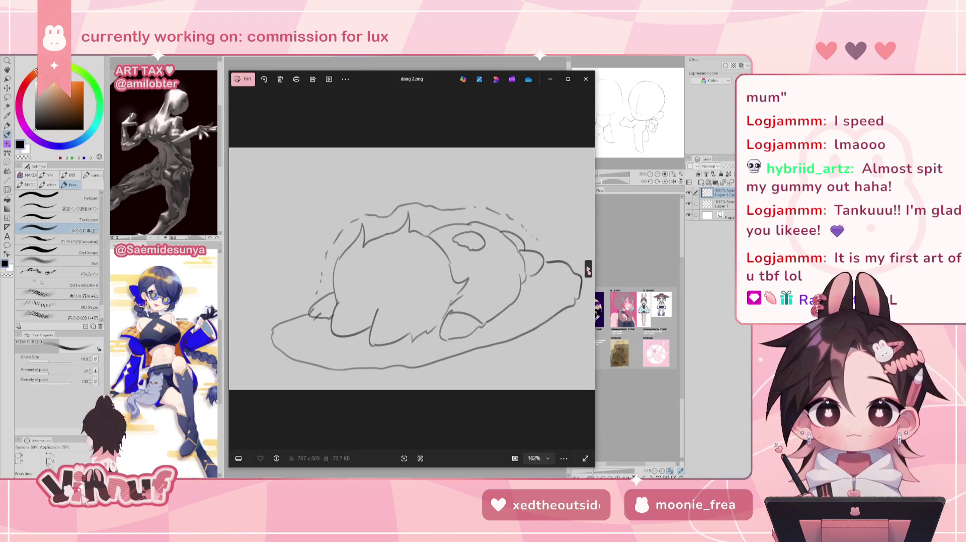
left_click(237, 269)
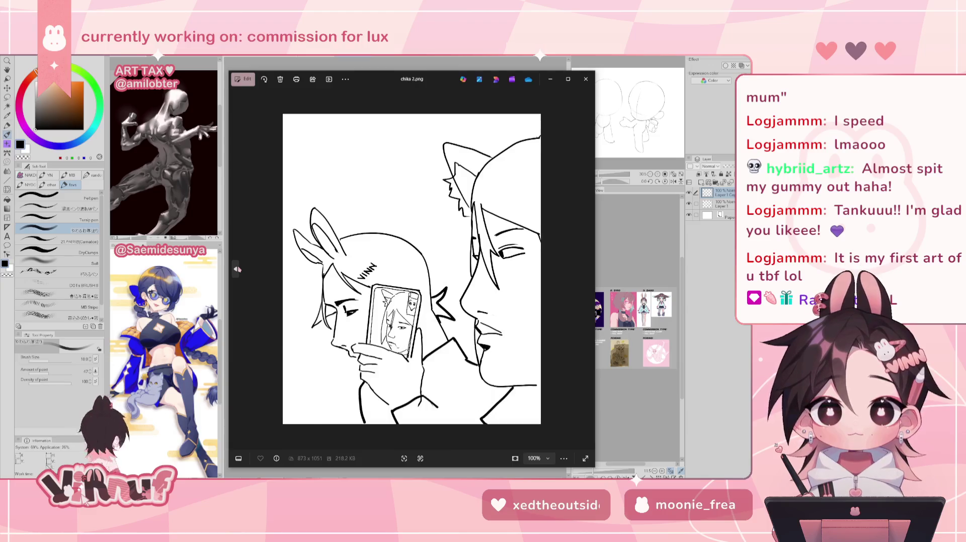
left_click(237, 269)
scroll(337, 234, "up", 3)
scroll(337, 234, "up", 2)
scroll(337, 234, "down", 2)
scroll(352, 252, "down", 1)
scroll(367, 272, "down", 1)
scroll(384, 291, "down", 1)
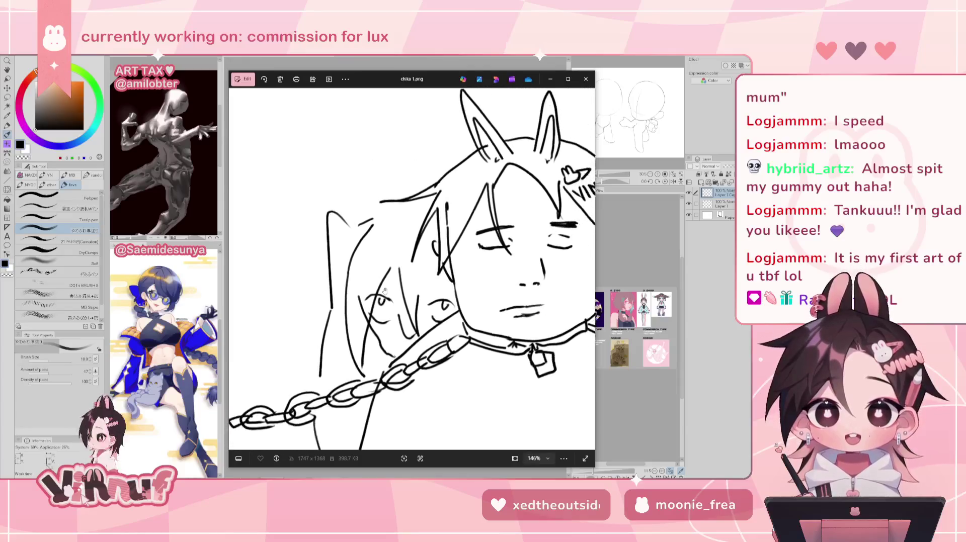
scroll(385, 291, "down", 2)
scroll(385, 290, "down", 1)
Page forward through chika 2–3, dang 2–3 and death.jpg to deer 1.jpg.
left_click(587, 270)
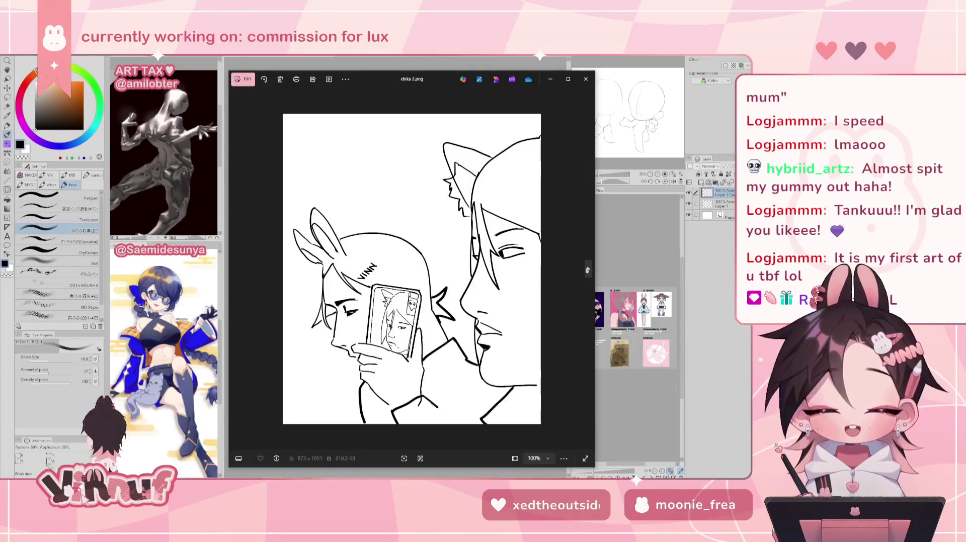
left_click(588, 270)
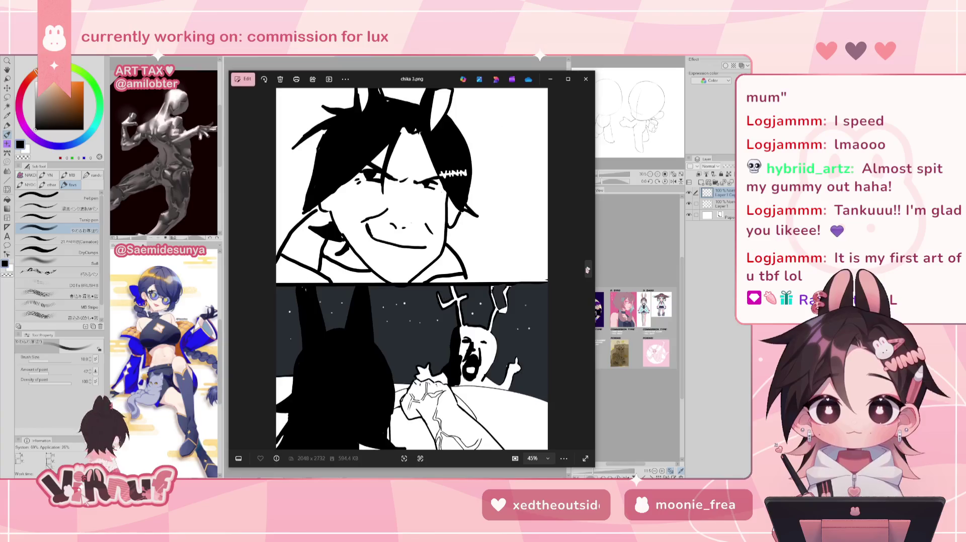
left_click(587, 270)
left_click(587, 271)
left_click(587, 270)
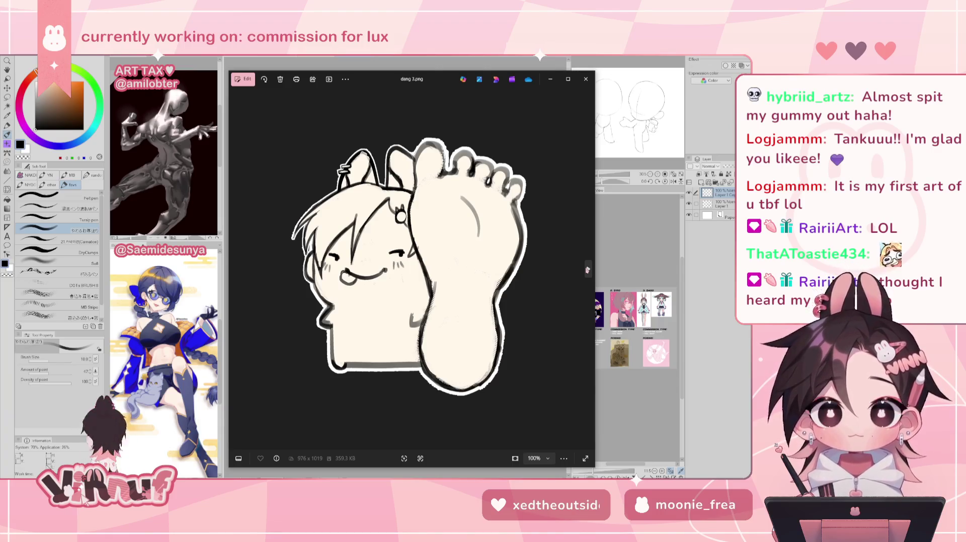
left_click(587, 270)
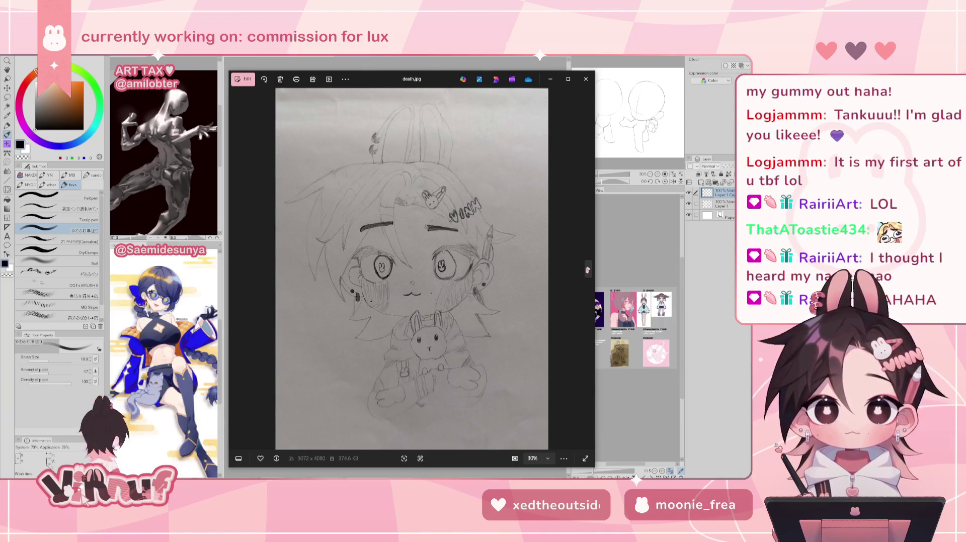
left_click(587, 270)
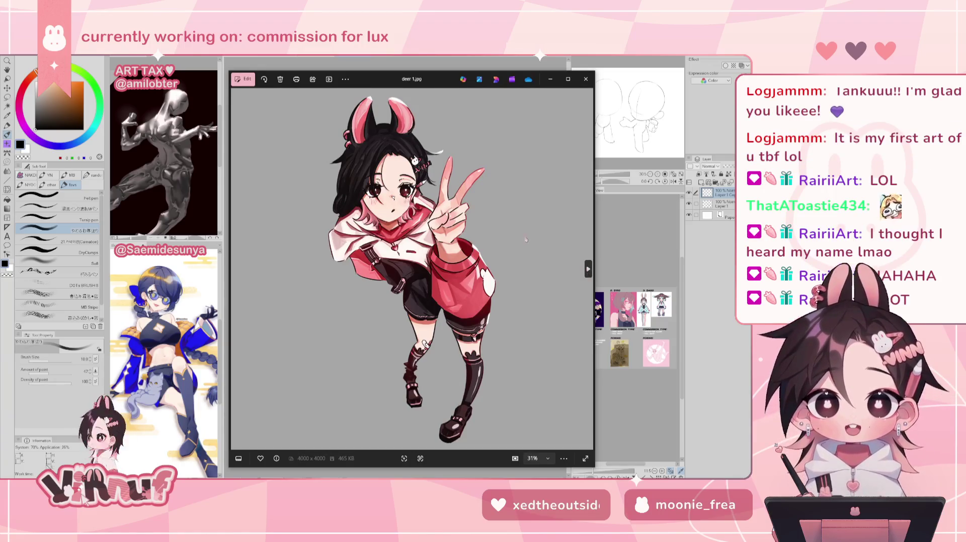
Zoom in and out on deer 1.jpg, then advance to deer 2.png.
scroll(404, 186, "up", 3)
scroll(413, 230, "down", 1)
scroll(398, 262, "down", 1)
scroll(386, 290, "down", 1)
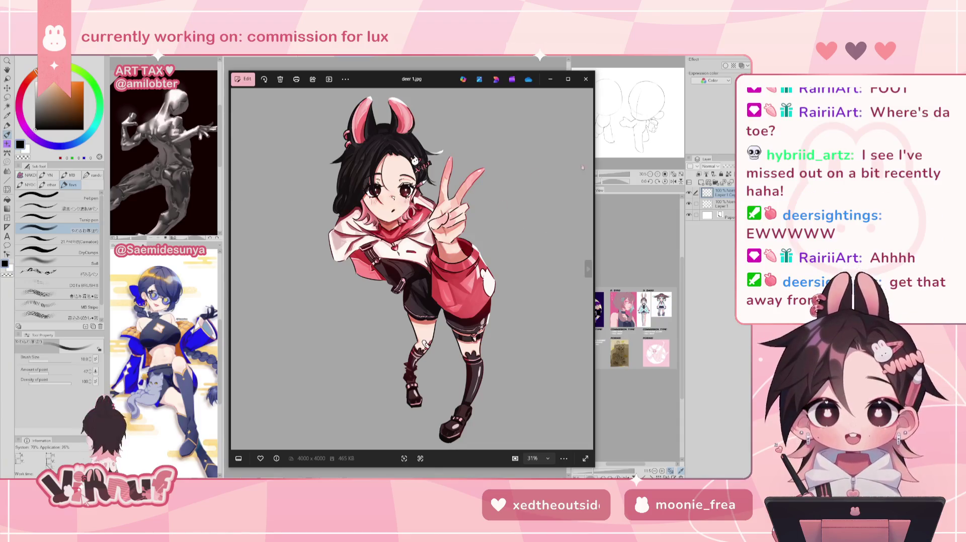
scroll(421, 378, "up", 2)
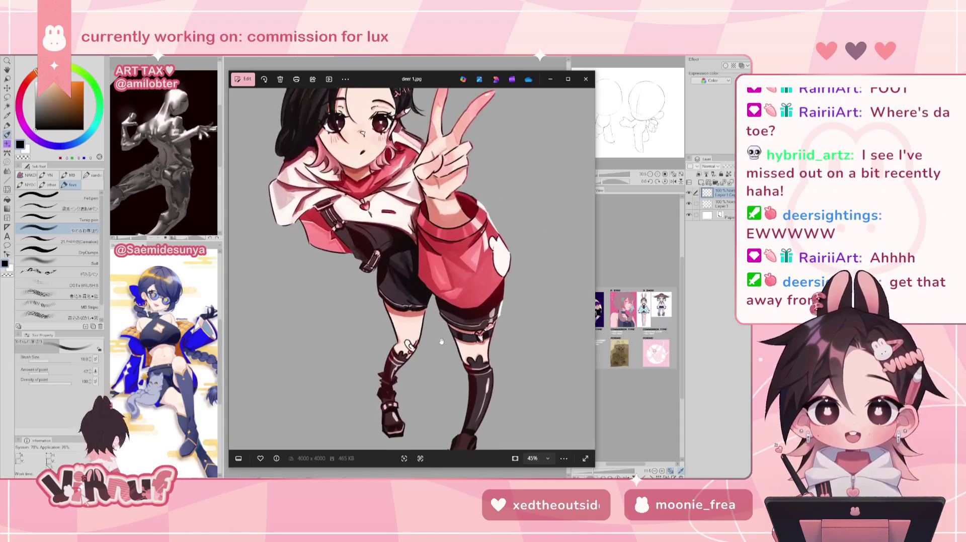
scroll(421, 378, "up", 3)
scroll(420, 377, "down", 2)
scroll(421, 378, "down", 2)
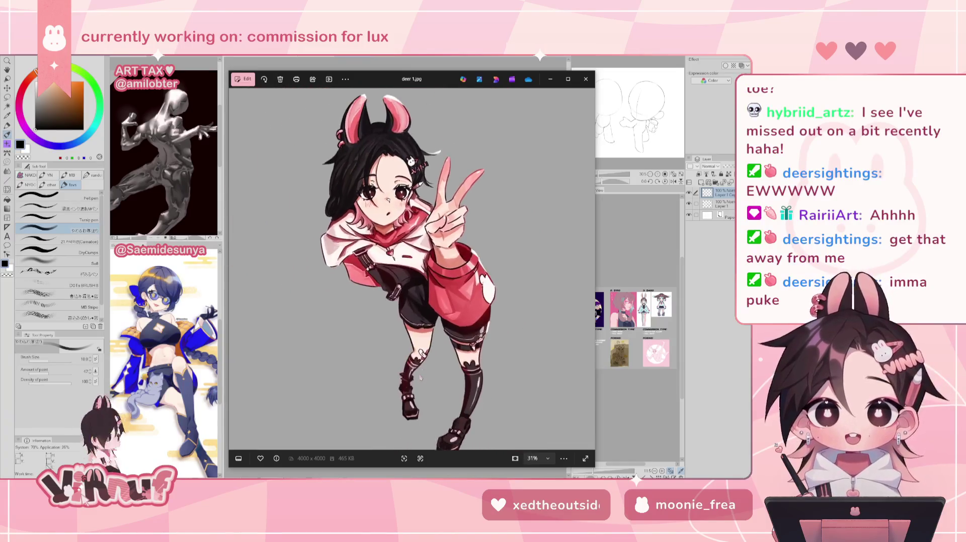
left_click(588, 269)
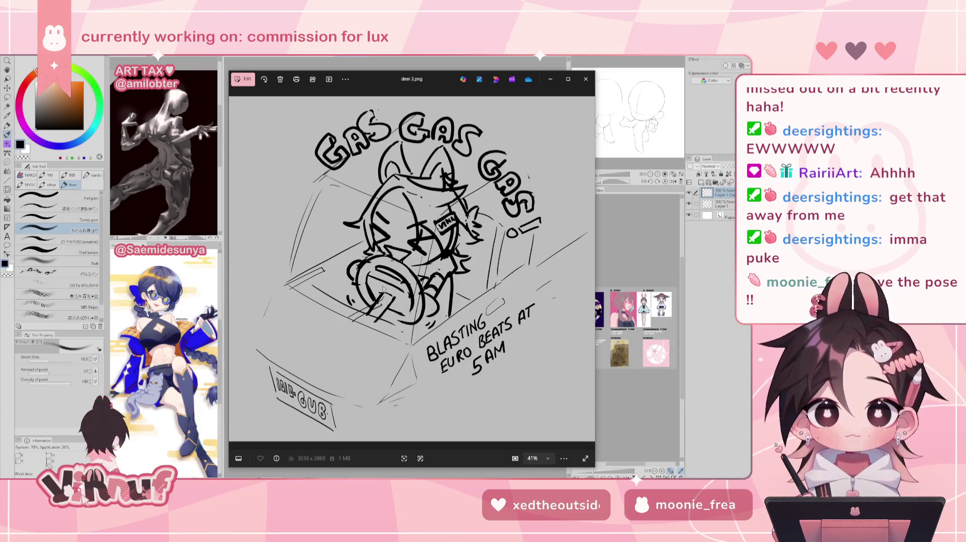
Step back past deer 1.jpg, dang 3.png and dang 1.png to the chika 2.png line art.
left_click(236, 269)
left_click(235, 270)
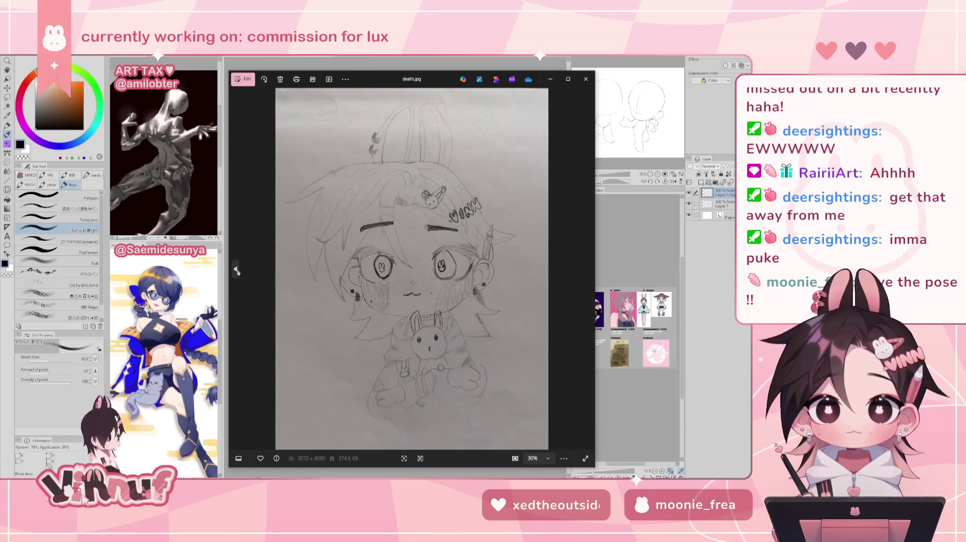
left_click(236, 270)
left_click(236, 271)
left_click(236, 271)
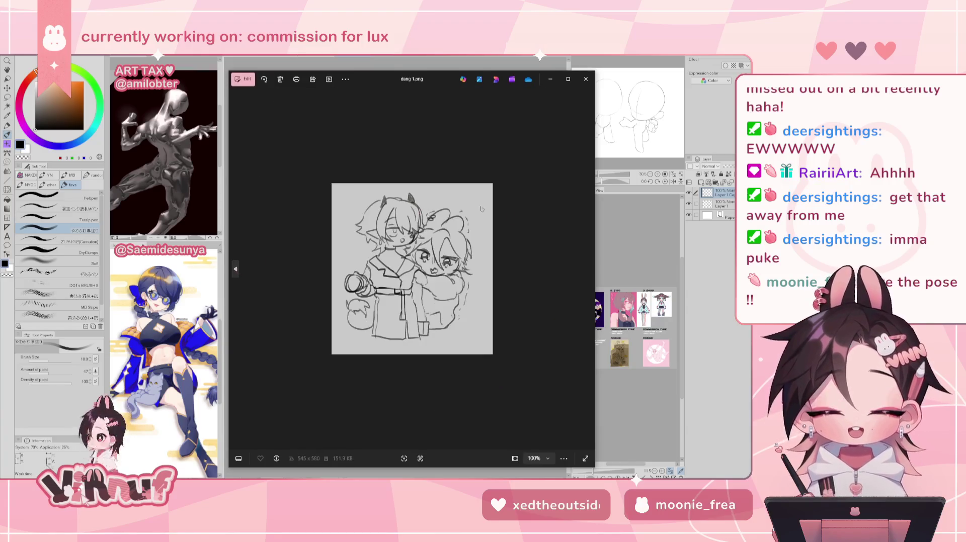
left_click(236, 271)
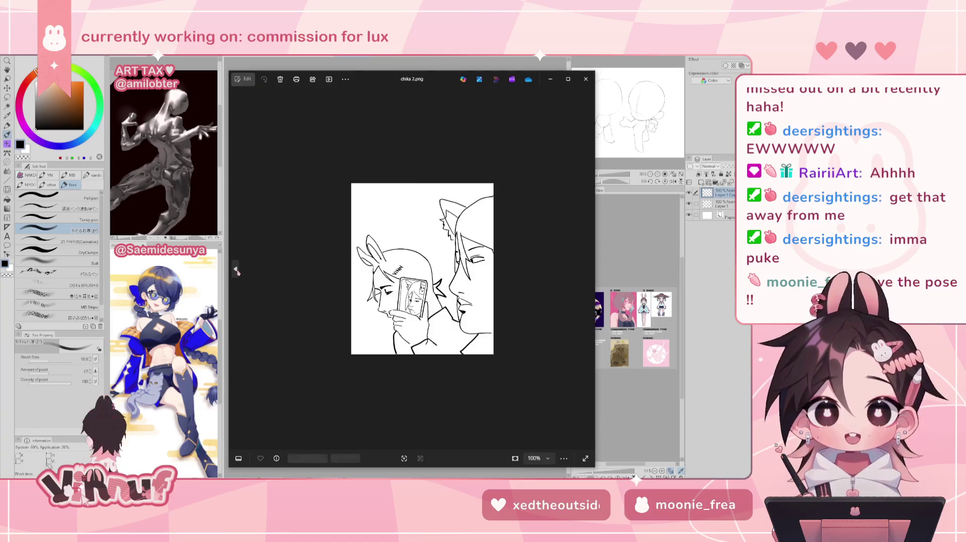
Page forward again past death.jpg to deer 2.png, briefly rechecking deer 1.jpg.
left_click(589, 267)
left_click(588, 267)
left_click(589, 268)
left_click(588, 267)
left_click(588, 267)
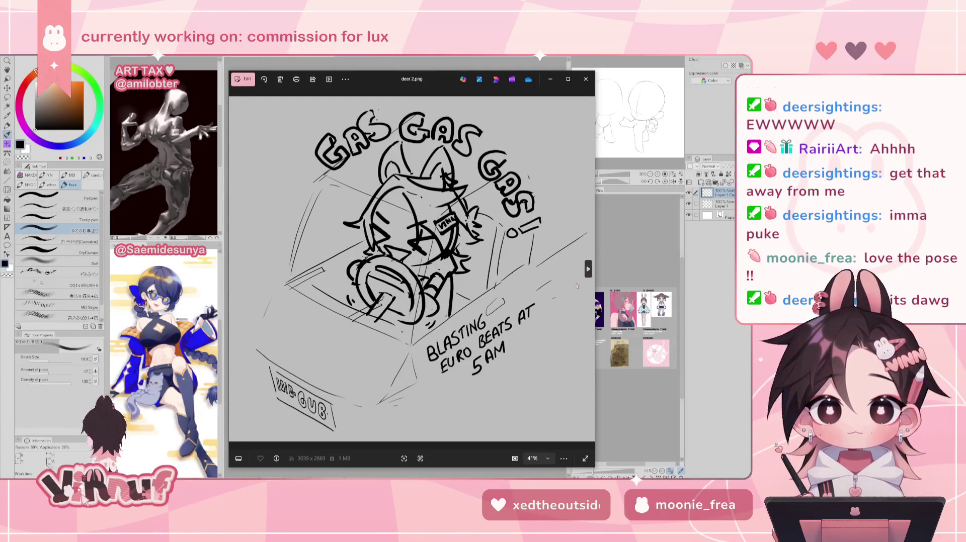
key("Left")
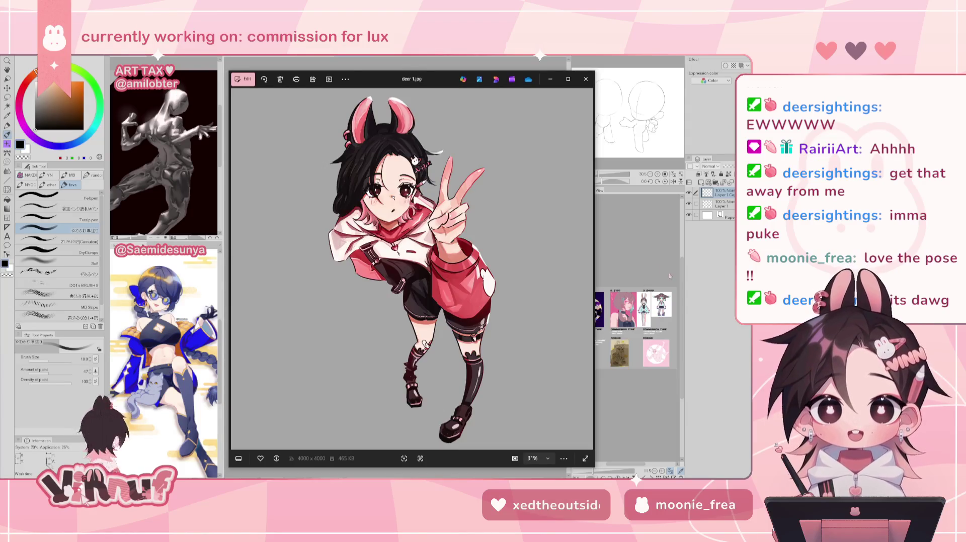
left_click(588, 267)
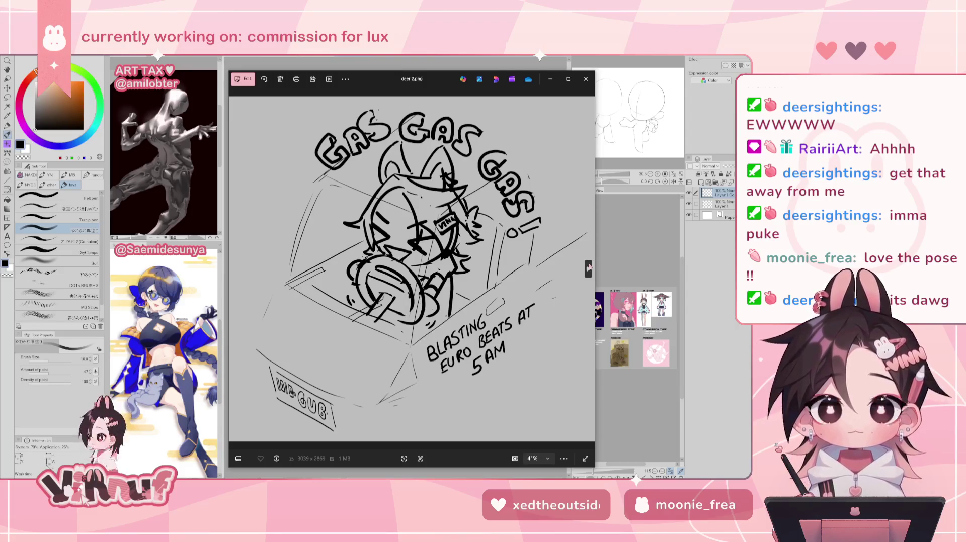
Flip through deer 3.png to the HELP cartoon deer 7.png, zooming in on it.
left_click(588, 268)
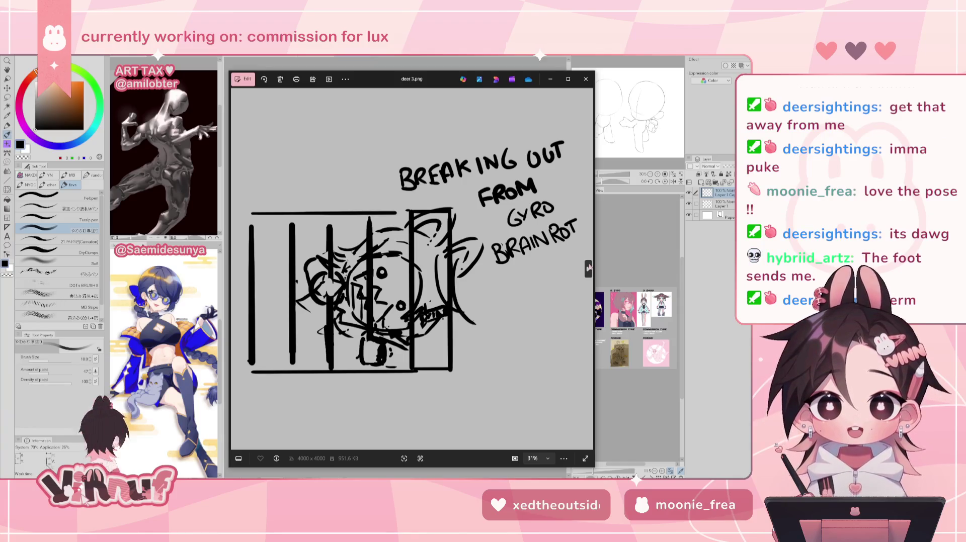
left_click(589, 268)
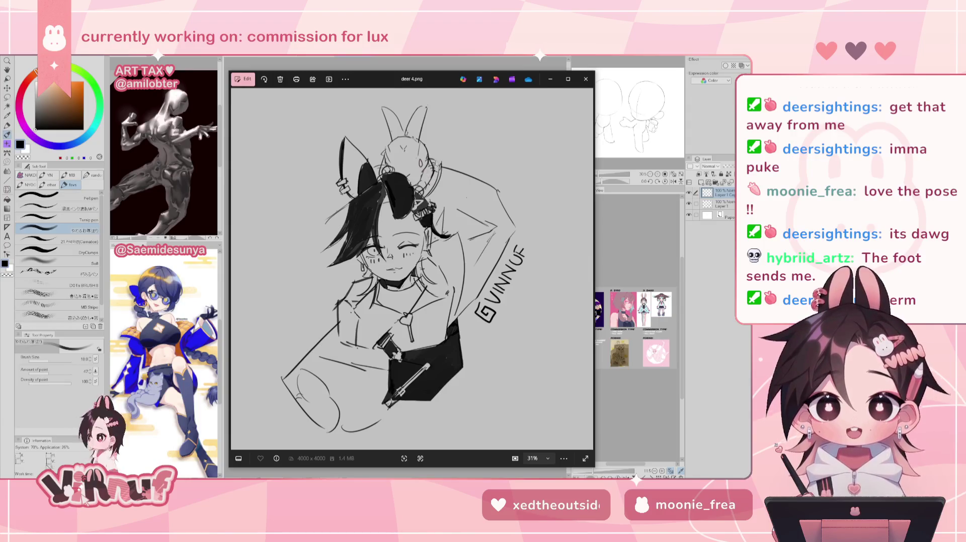
left_click(588, 270)
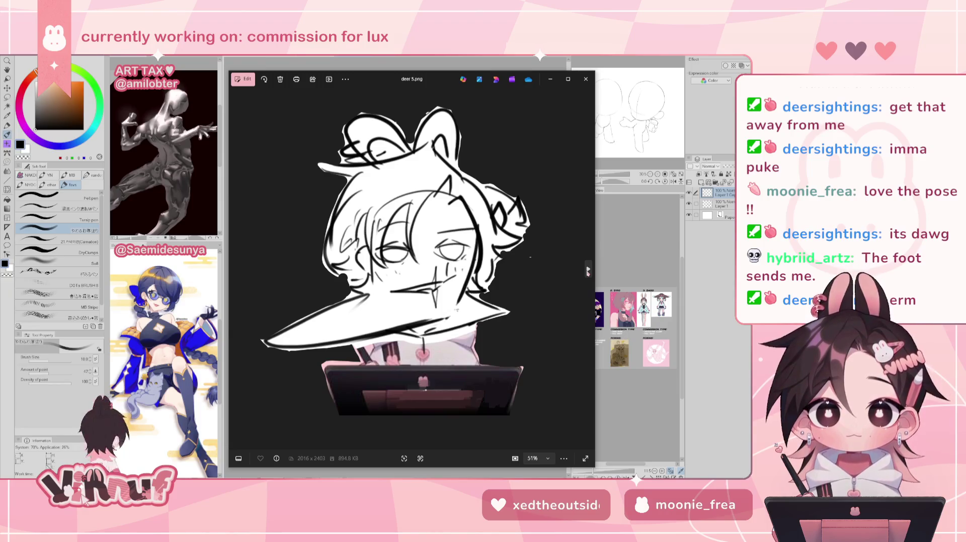
left_click(588, 271)
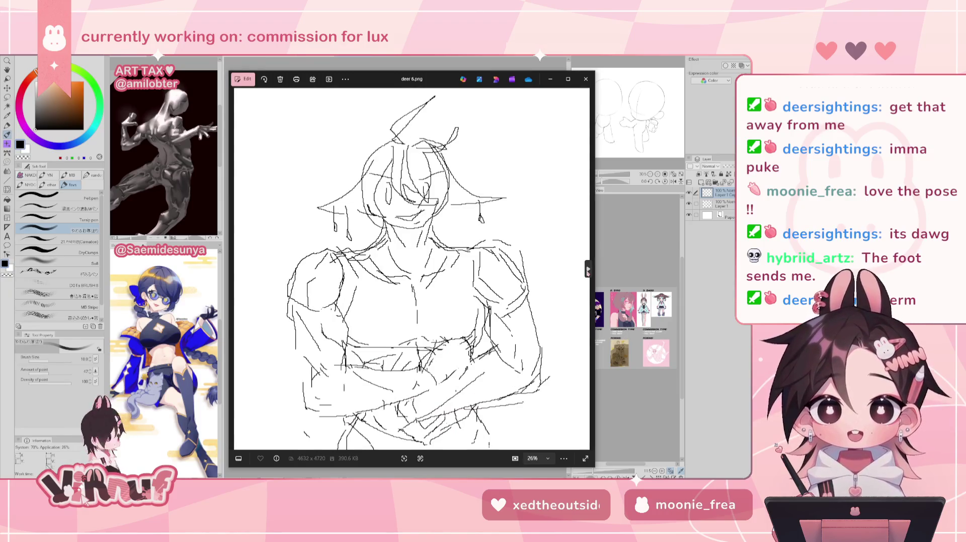
key("Right")
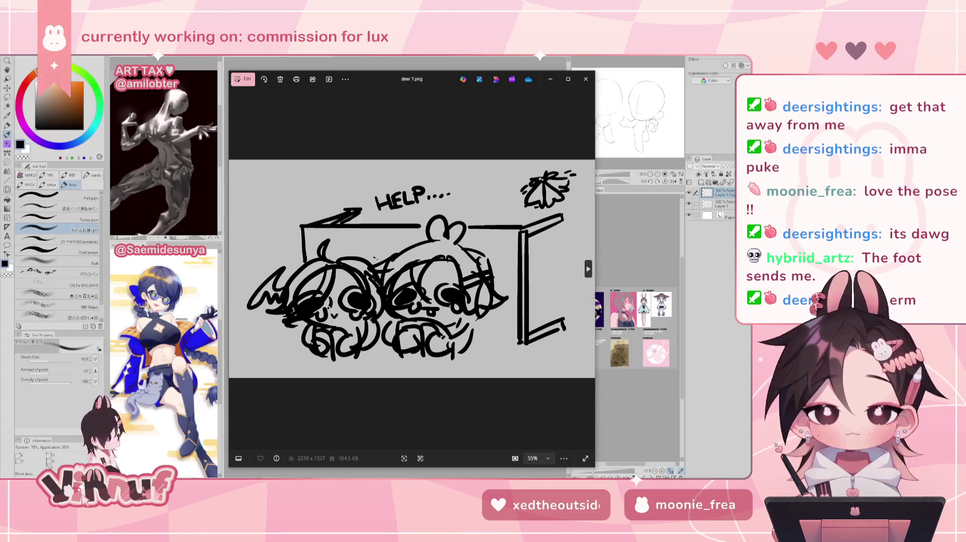
scroll(426, 313, "up", 2)
scroll(426, 313, "up", 2)
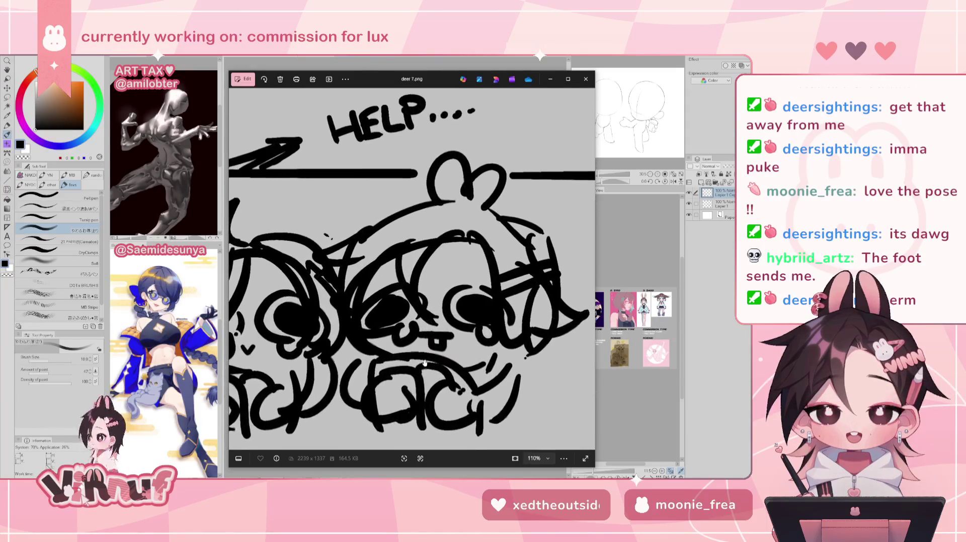
scroll(430, 340, "down", 4)
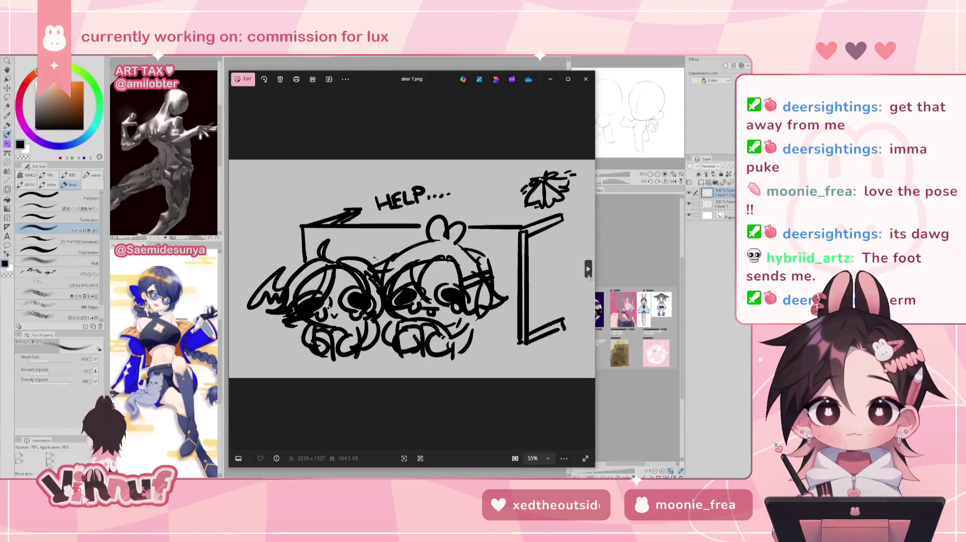
Page through deer 8.png to deer 12.png, reaching the deer-eared sketch deer 13.png.
left_click(588, 270)
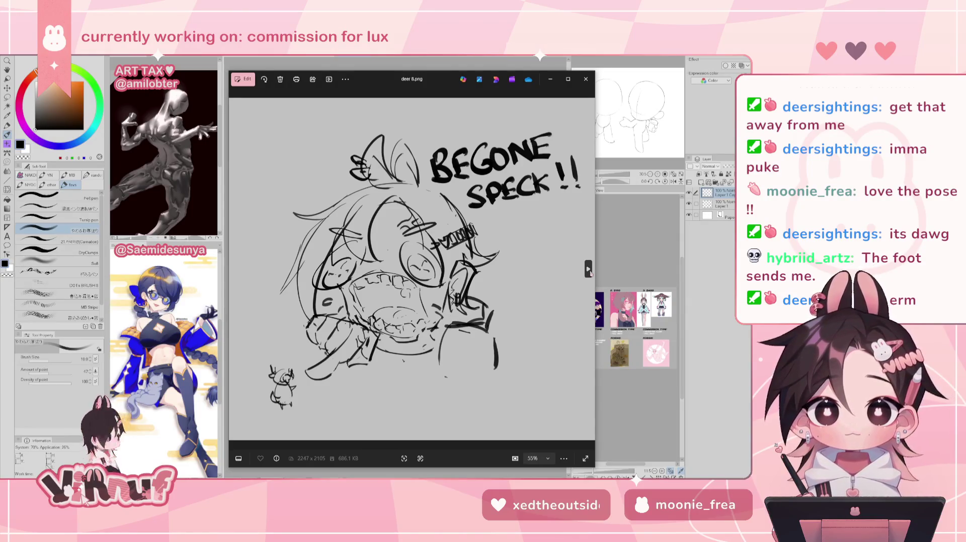
left_click(588, 270)
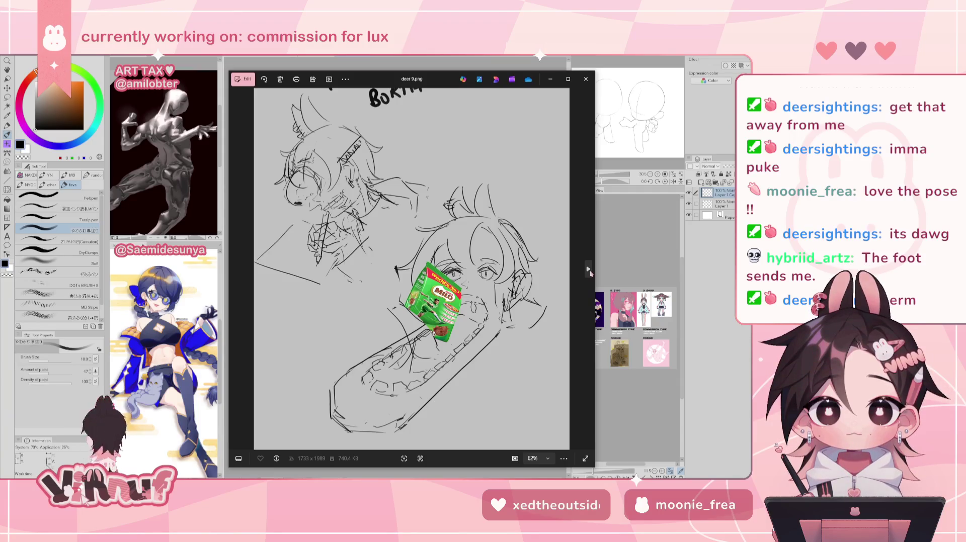
left_click(588, 269)
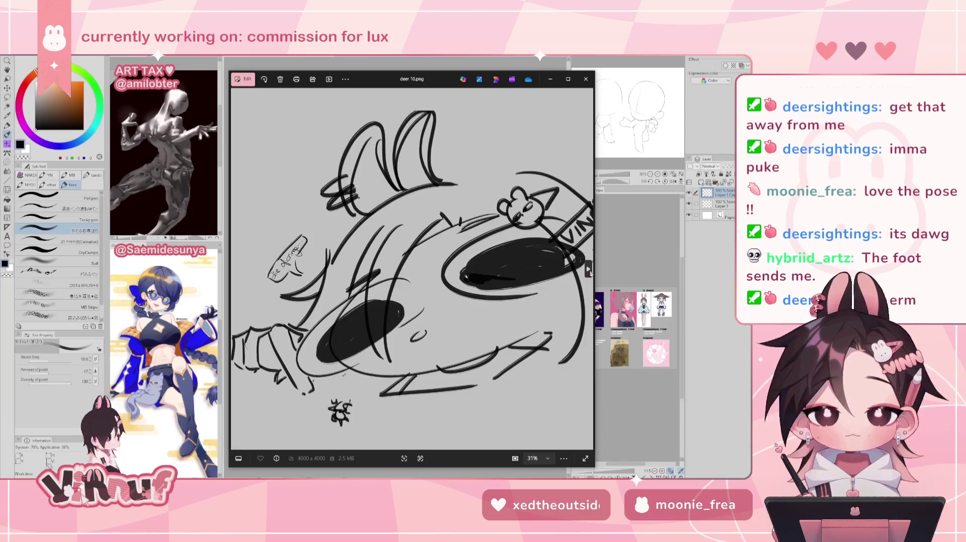
left_click(589, 269)
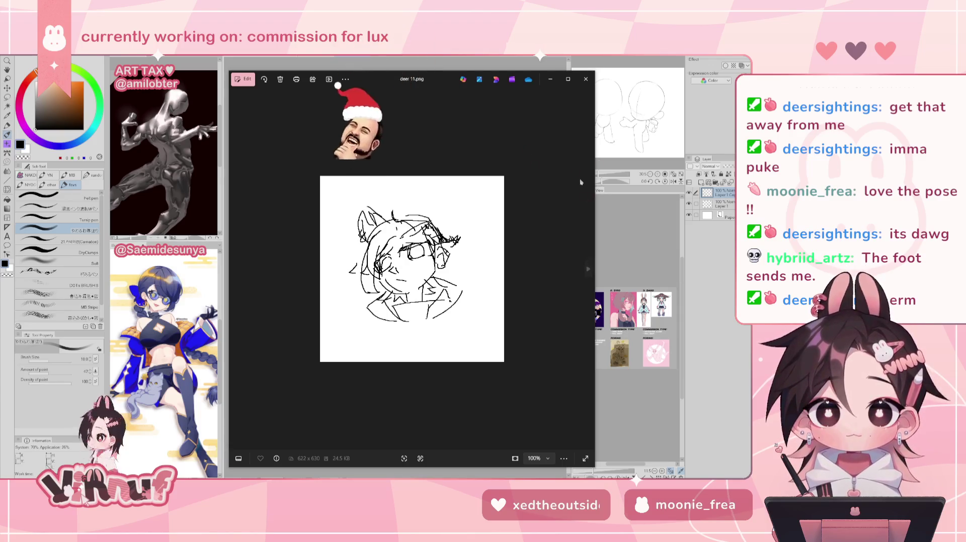
left_click(588, 269)
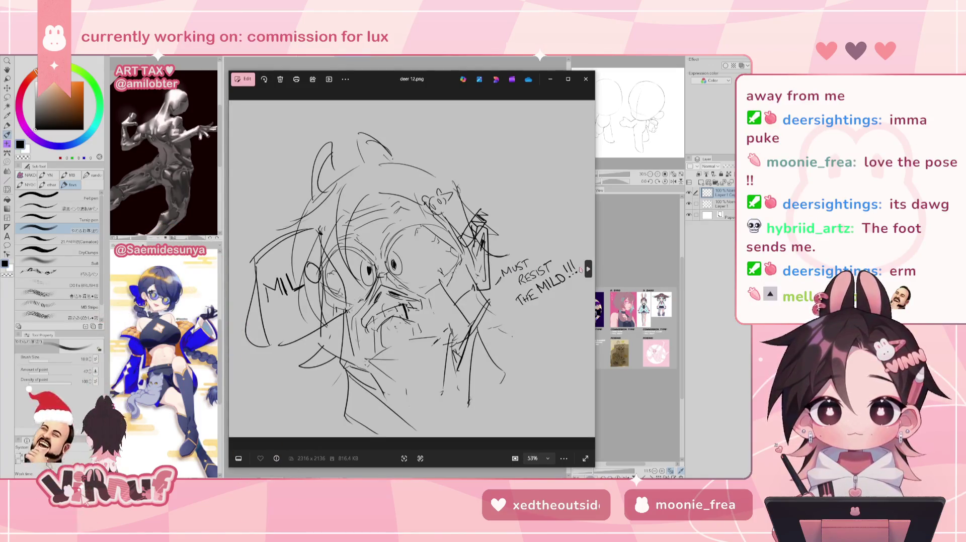
left_click(589, 270)
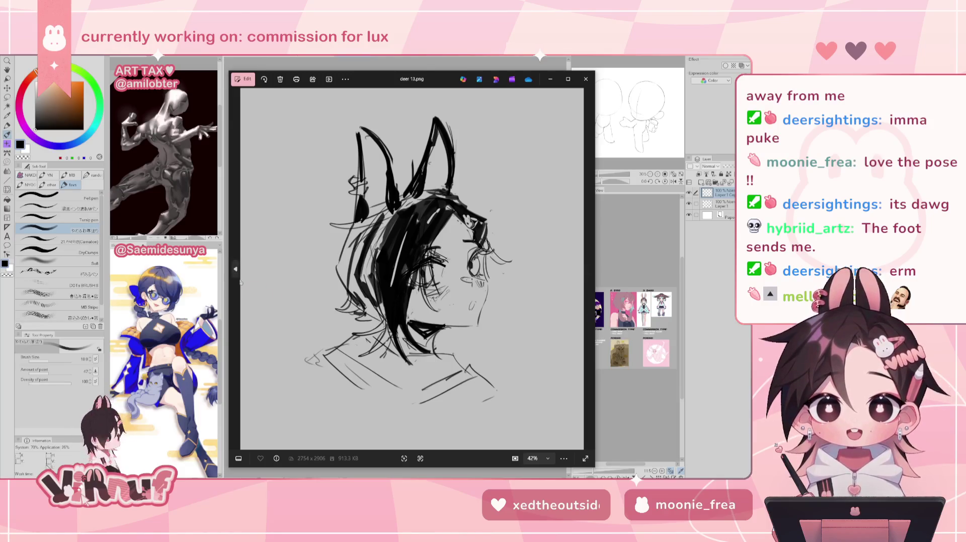
Revisit deer 9.png, then advance through deer 13–16 to dinomelow.png.
left_click(235, 269)
left_click(236, 269)
left_click(235, 269)
left_click(236, 269)
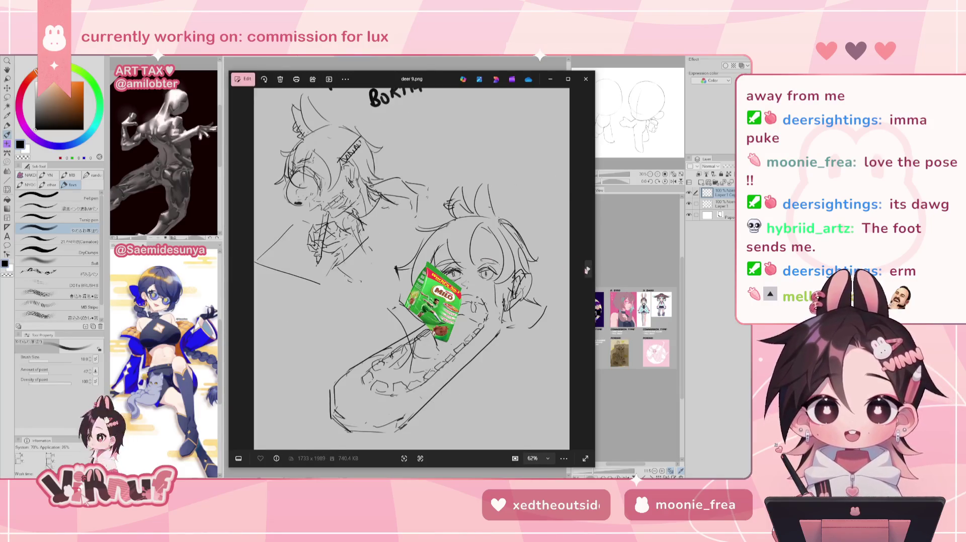
left_click(588, 270)
left_click(588, 270)
left_click(588, 270)
left_click(588, 269)
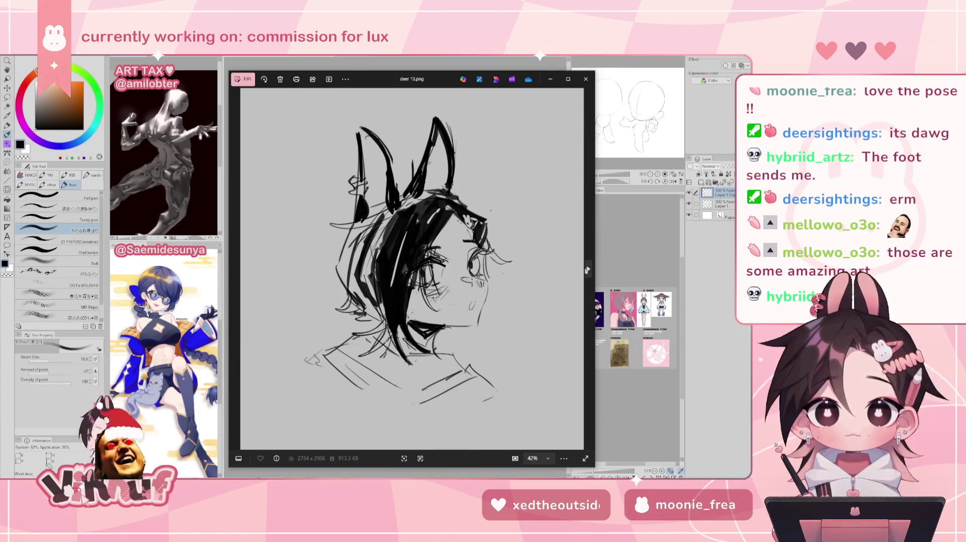
left_click(588, 270)
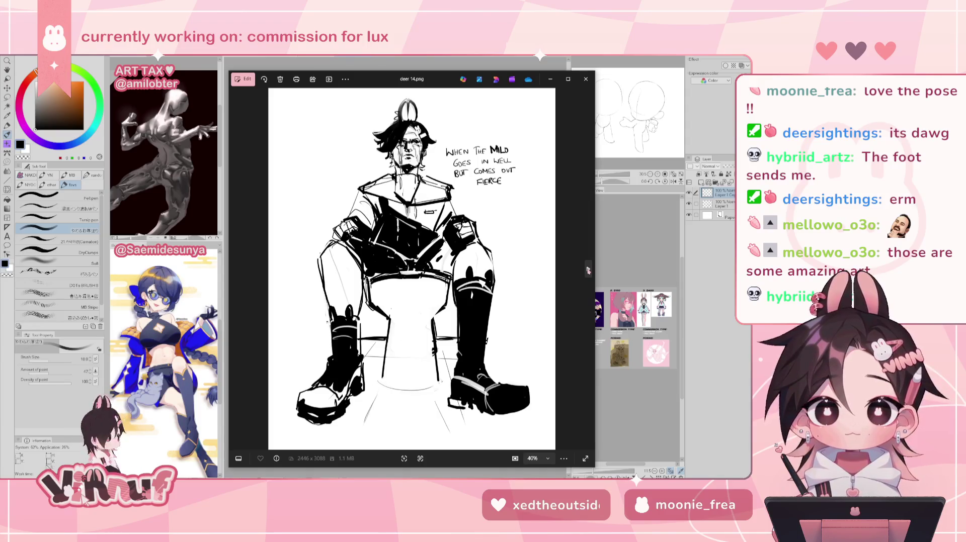
left_click(588, 270)
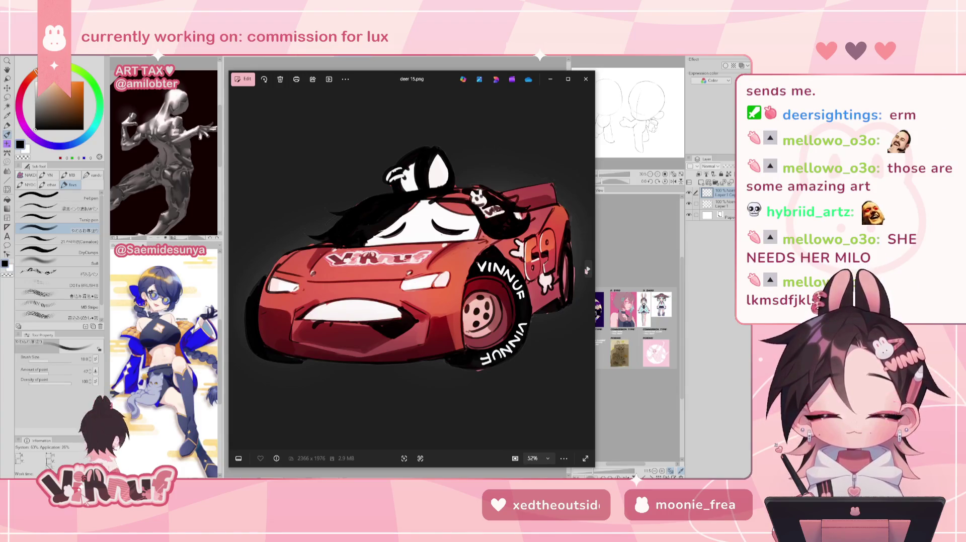
left_click(587, 270)
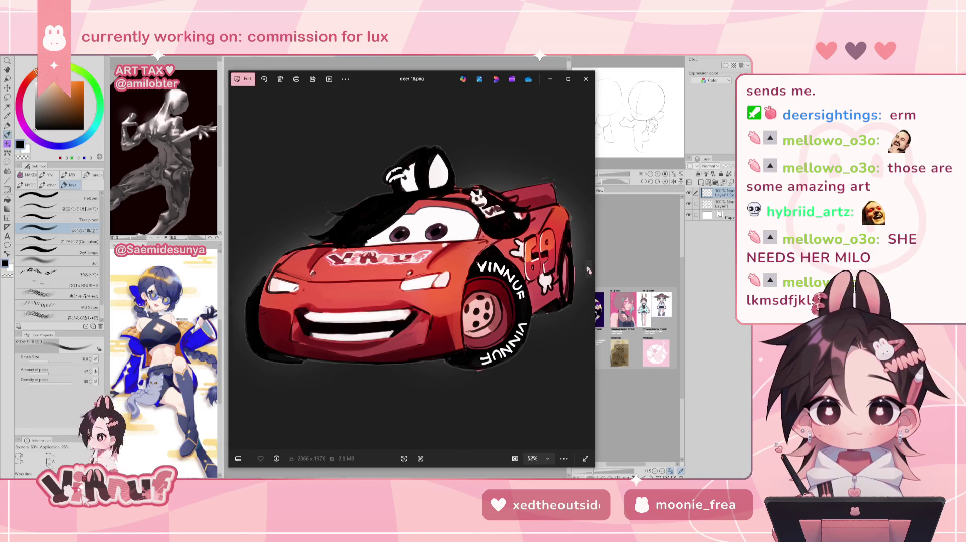
left_click(587, 270)
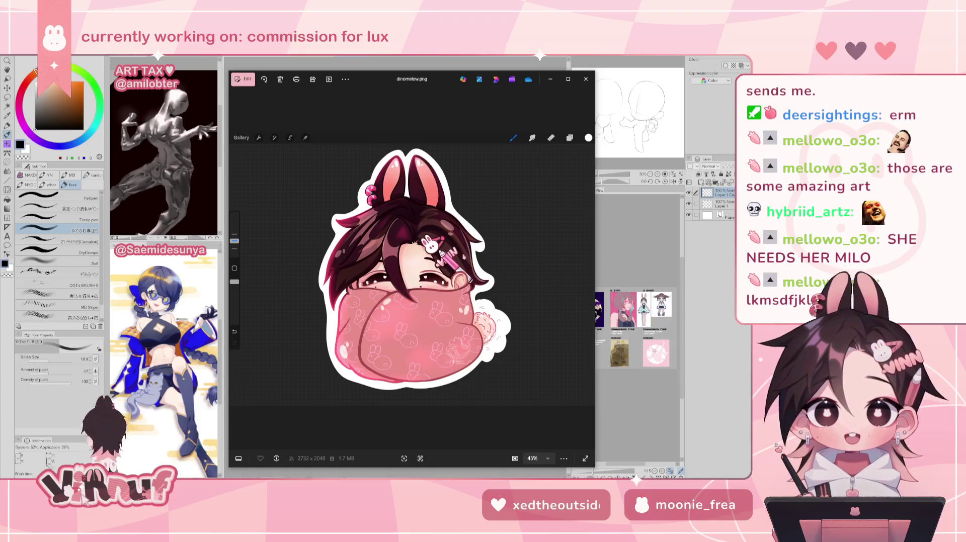
Page through eko 1.png to eko 2.png, zoom into that sketch, then move on.
left_click(587, 271)
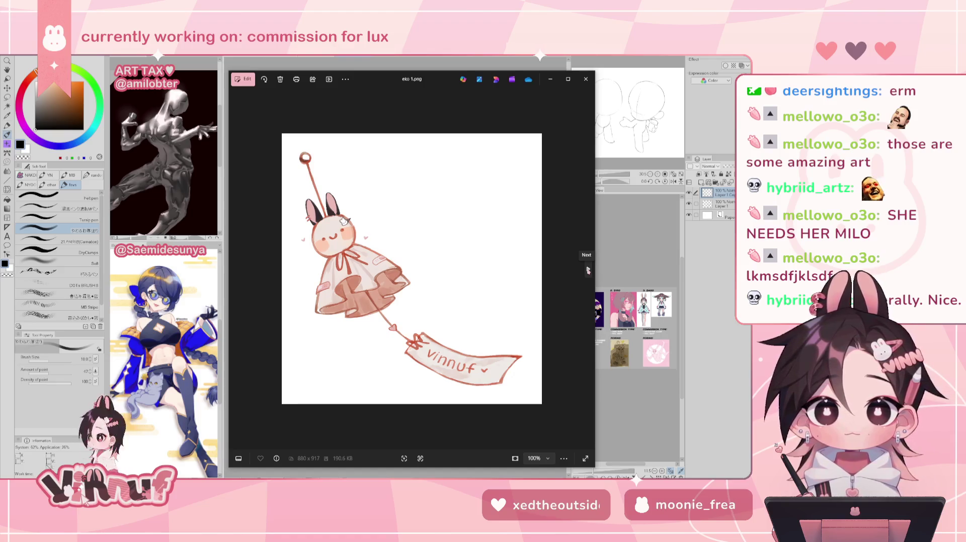
left_click(588, 270)
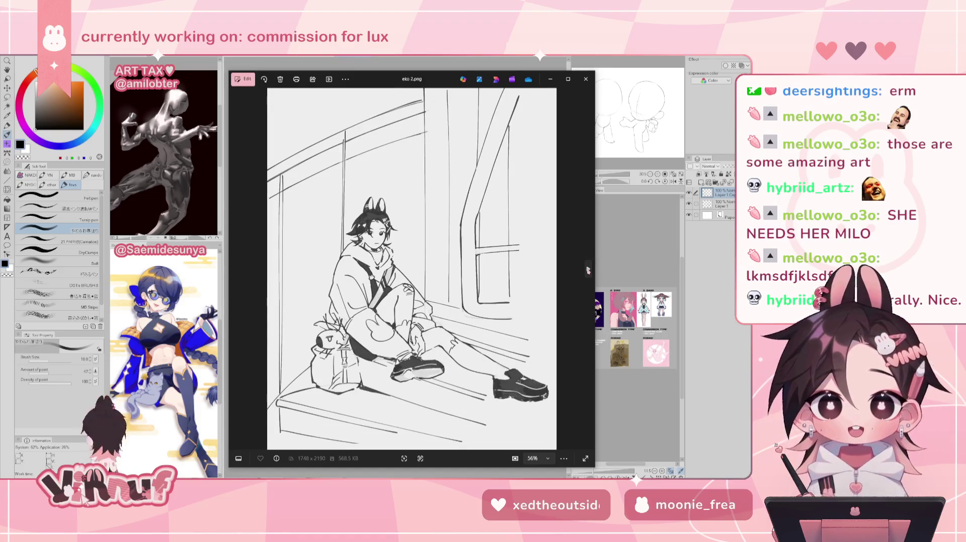
double_click(323, 378)
scroll(324, 378, "down", 2)
scroll(323, 378, "down", 1)
scroll(323, 379, "down", 1)
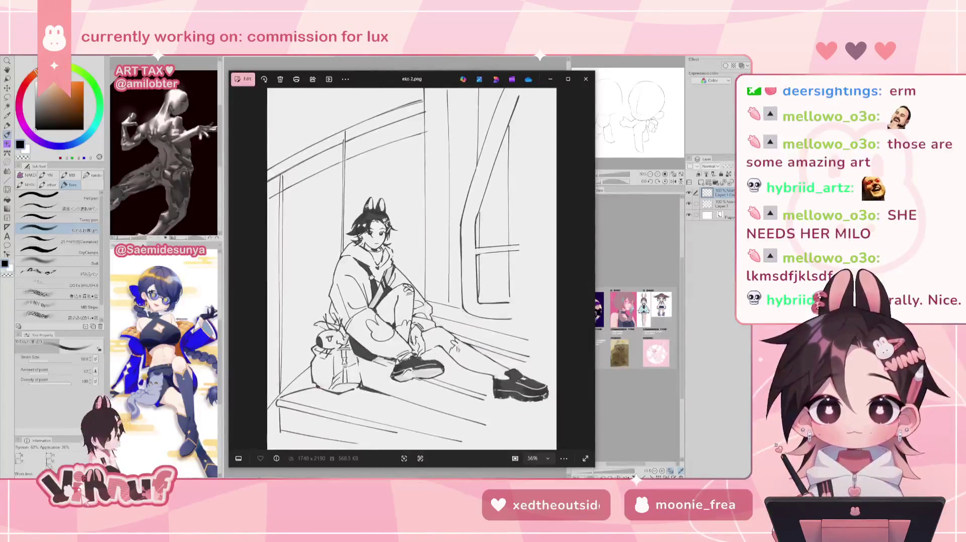
left_click(587, 269)
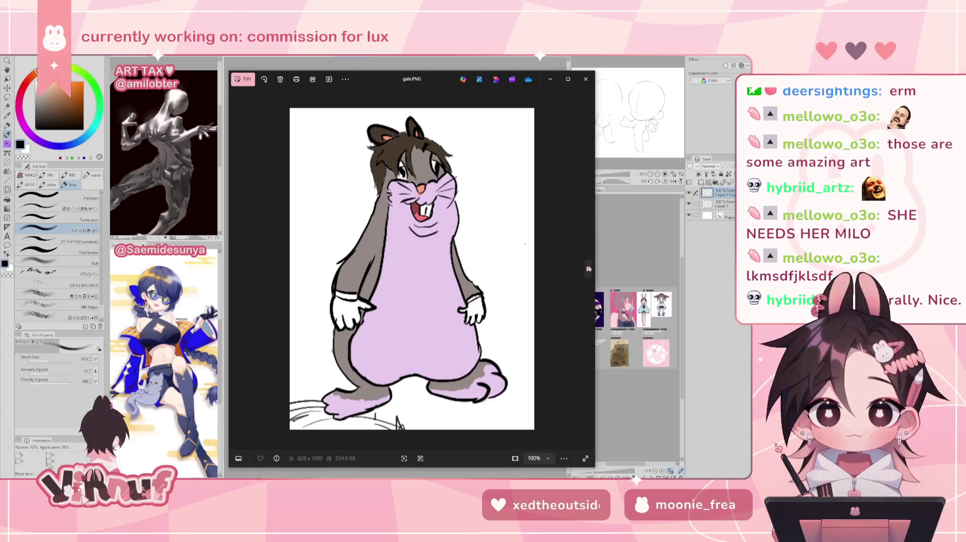
Zoom around gale.PNG, compare it with gear 1.png, and settle on gear 1.png.
scroll(485, 181, "up", 2)
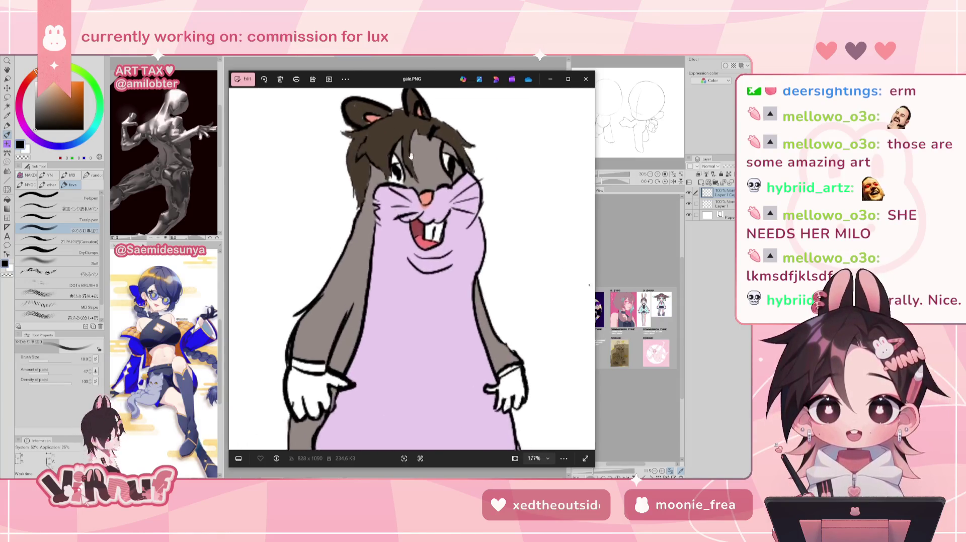
scroll(442, 154, "up", 2)
scroll(456, 172, "up", 2)
scroll(457, 172, "down", 3)
scroll(468, 201, "down", 3)
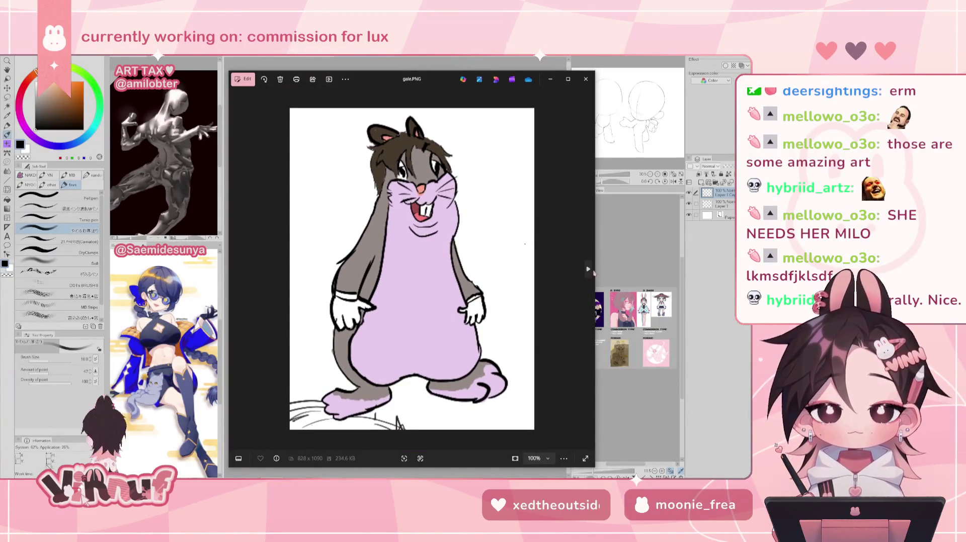
left_click(588, 270)
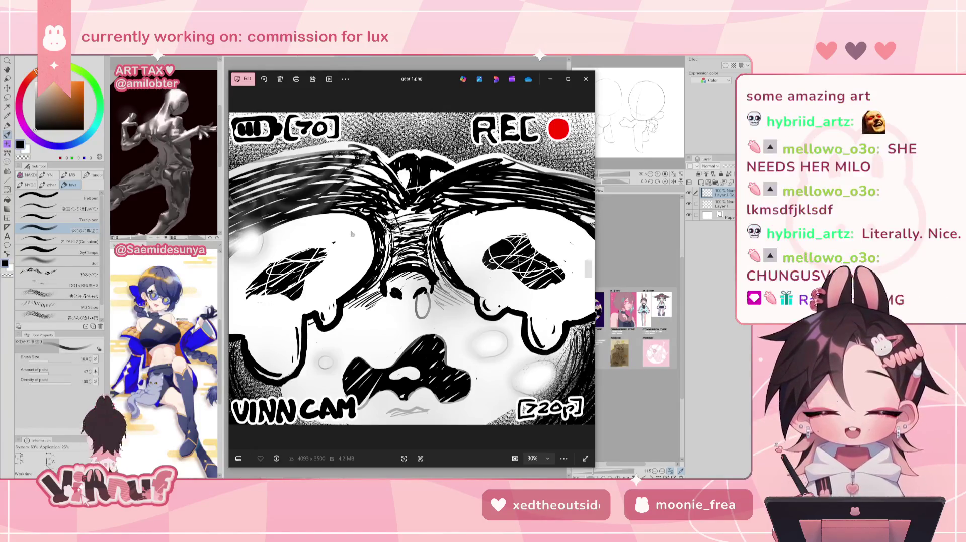
left_click(236, 268)
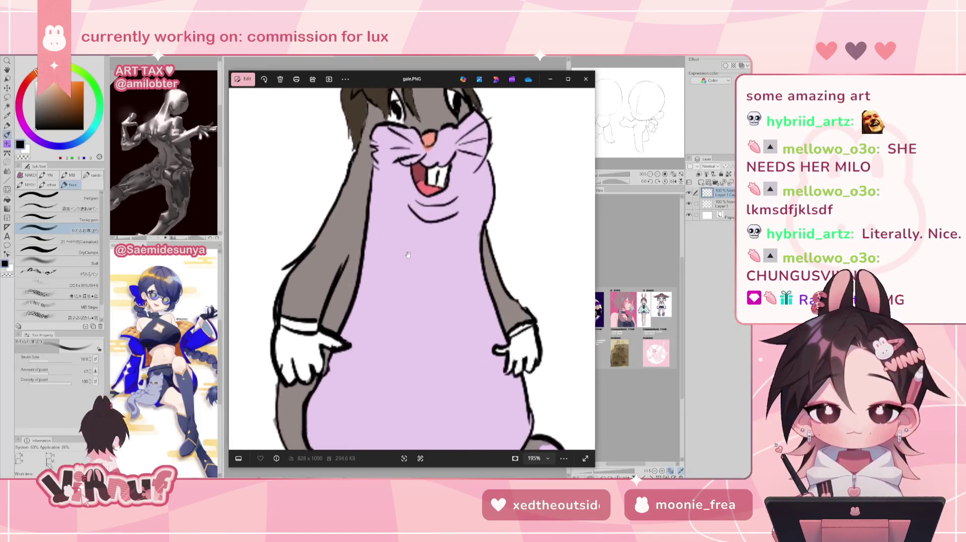
scroll(408, 255, "down", 2)
scroll(408, 255, "down", 2)
scroll(408, 255, "down", 2)
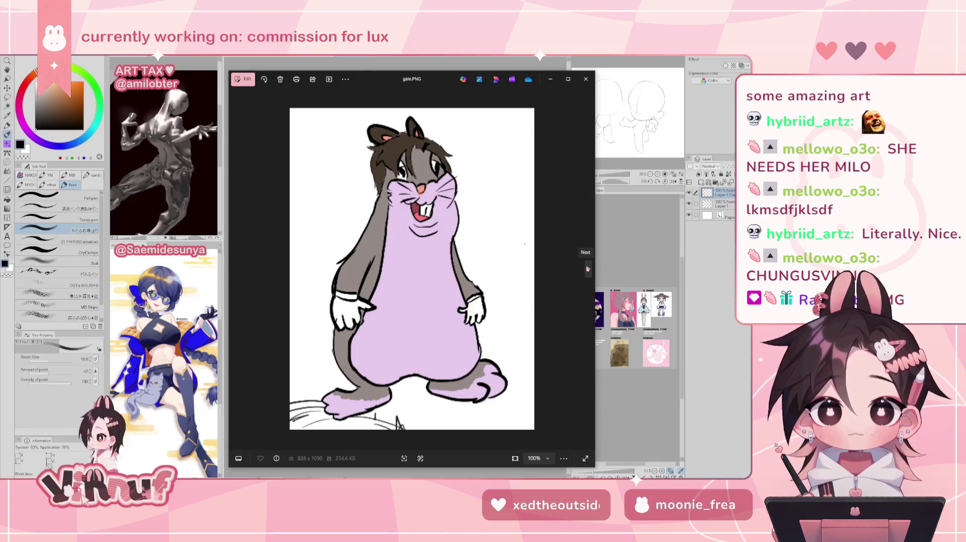
left_click(588, 269)
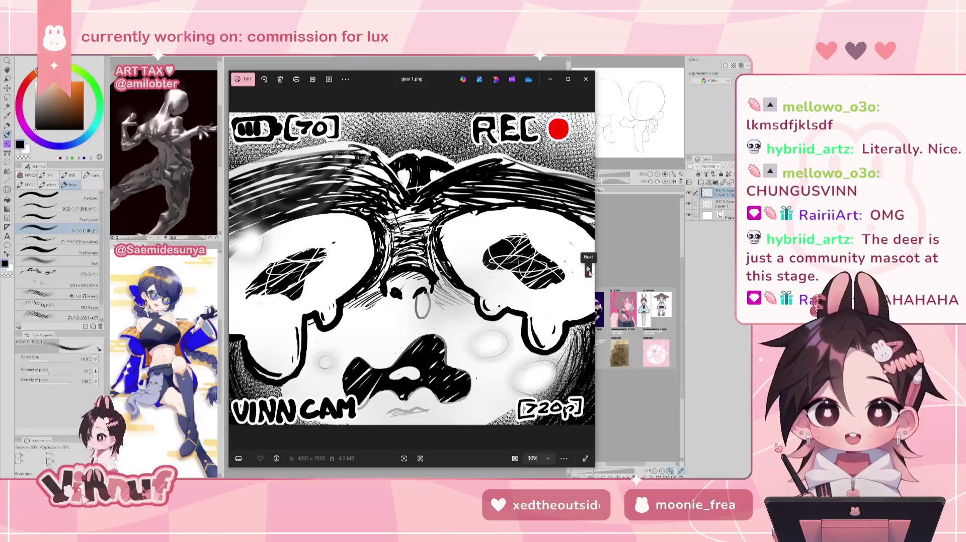
View gear 2.png zoomed and panned to the deer's head, then advance to gear 3.png.
left_click(589, 271)
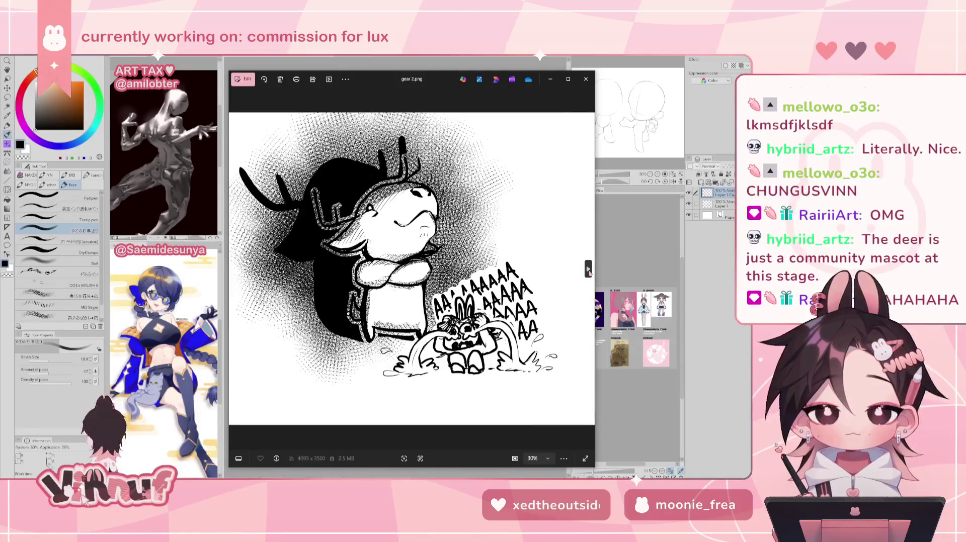
scroll(473, 322, "up", 5)
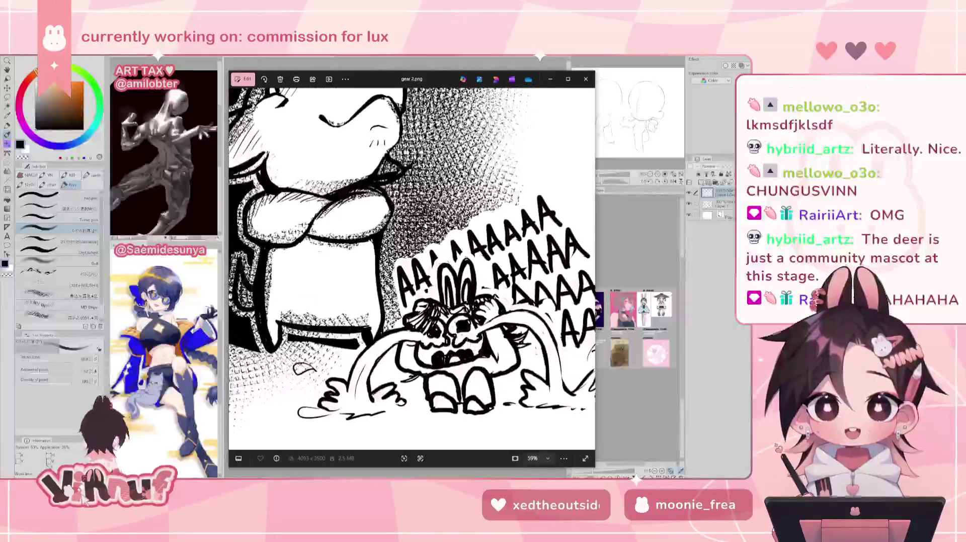
scroll(425, 328, "down", 3)
left_click_drag(427, 297, 429, 344)
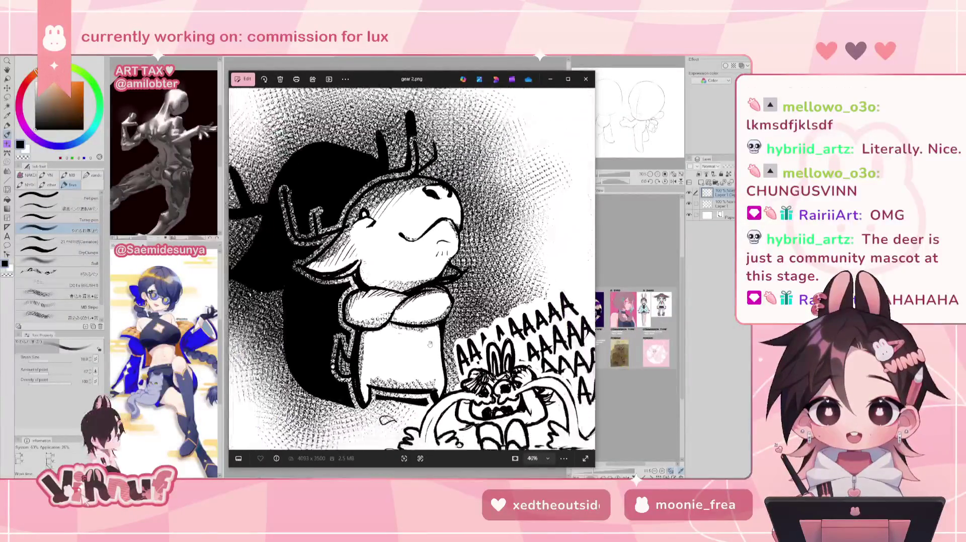
scroll(429, 344, "down", 1)
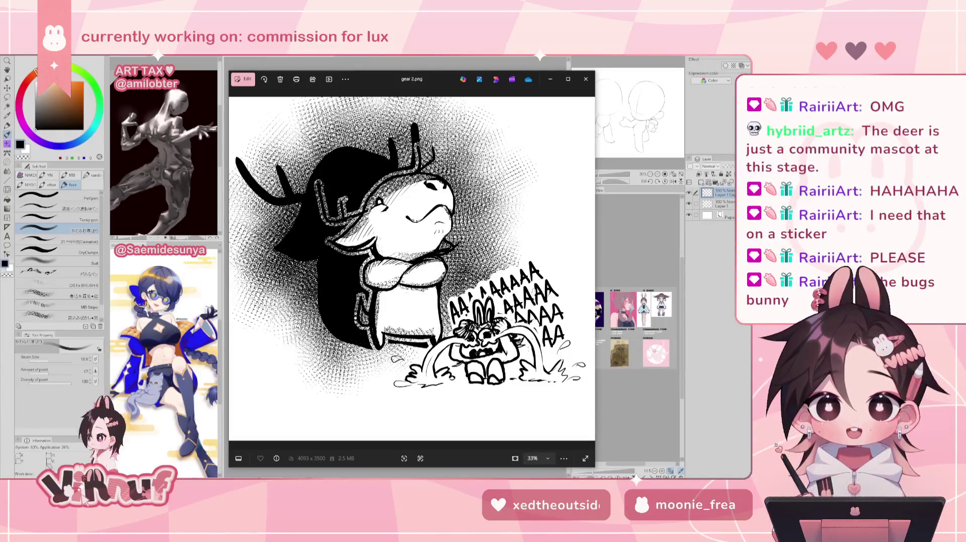
left_click(588, 268)
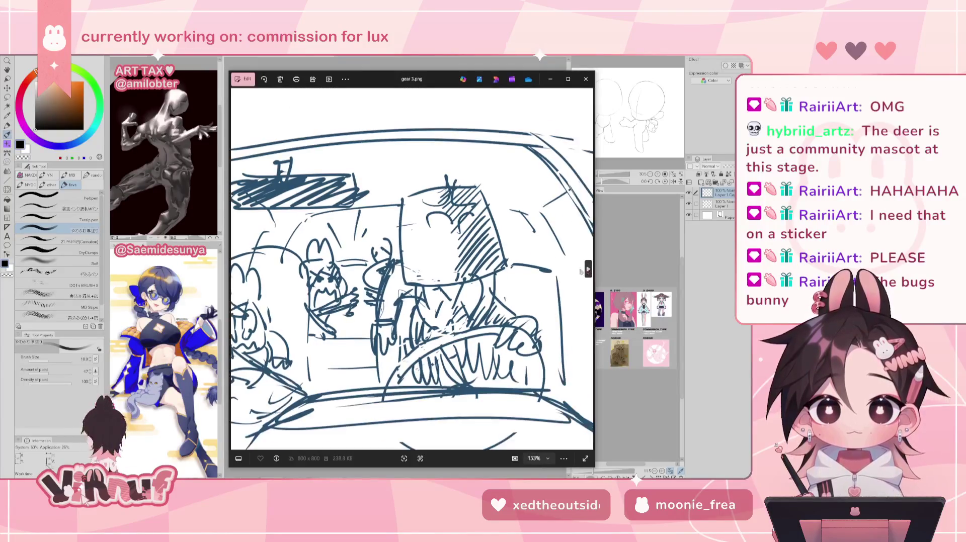
scroll(360, 358, "up", 1)
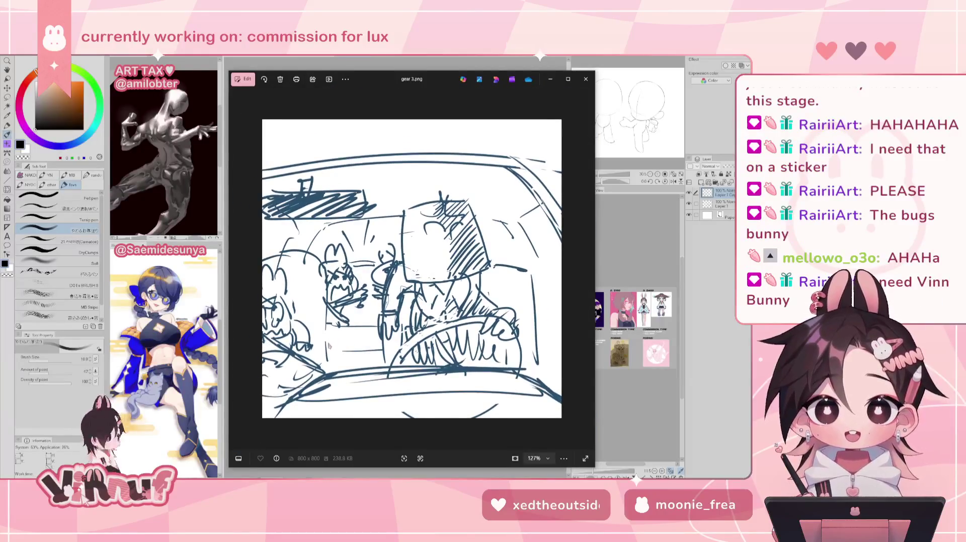
scroll(329, 346, "up", 1)
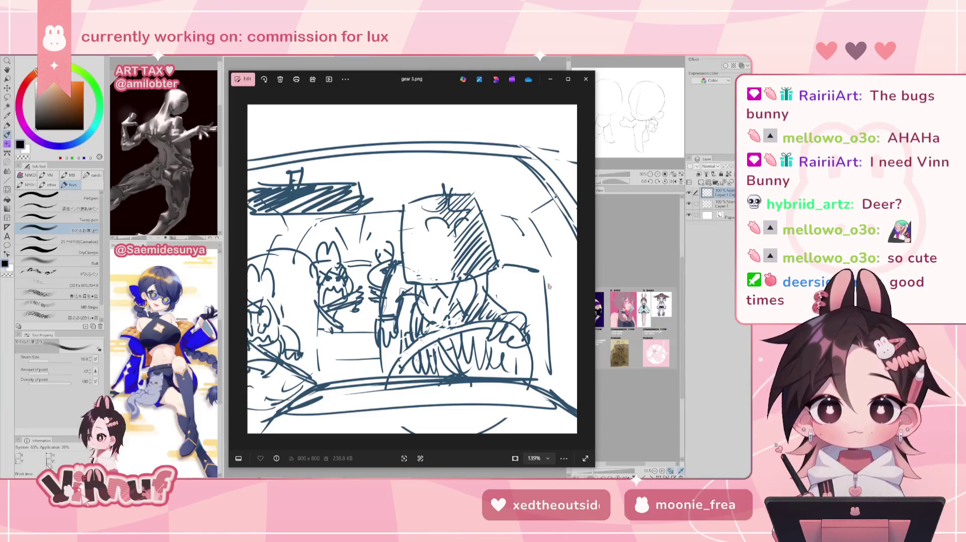
Page from gear 4.png through jaja.jpg, kirsty 2.jpg and mantis 1.webp to mellow.jpg.
left_click(588, 269)
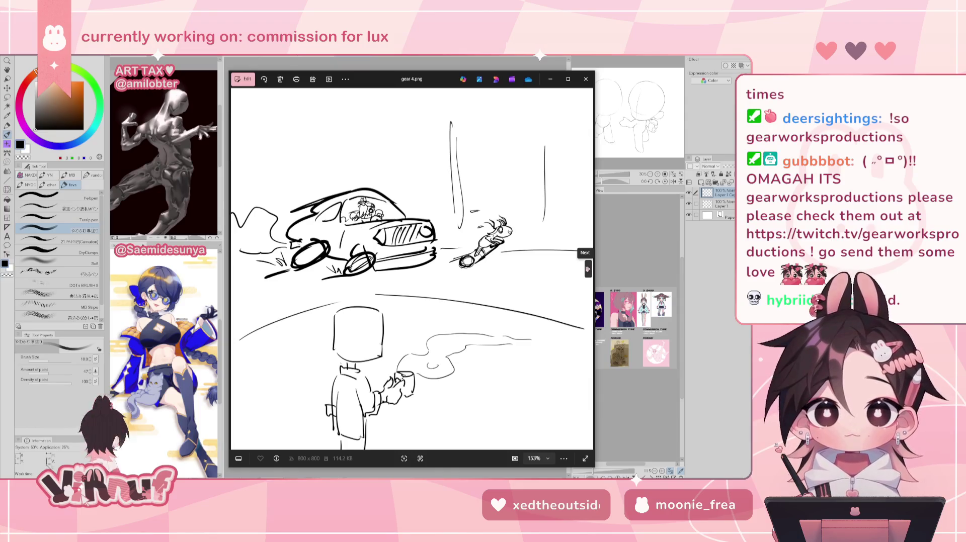
left_click(587, 270)
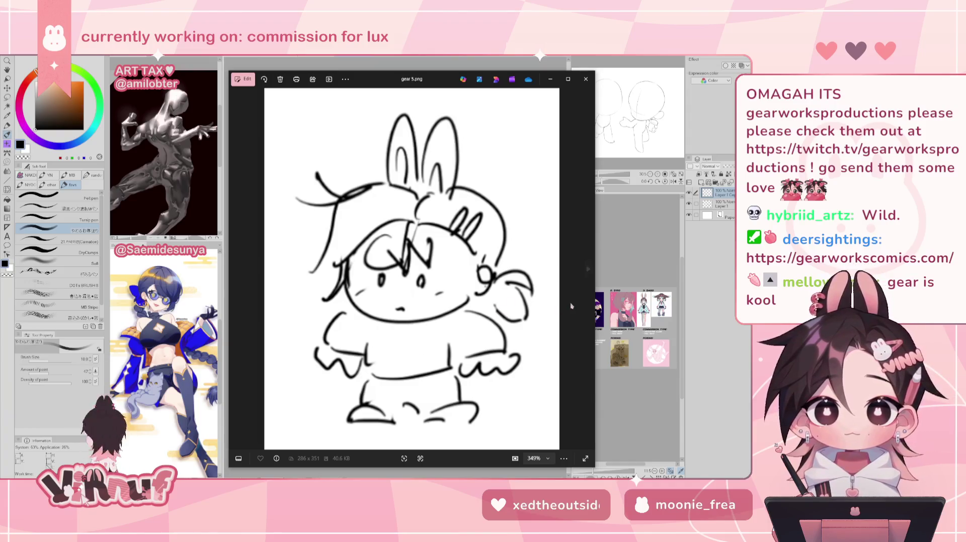
left_click(588, 268)
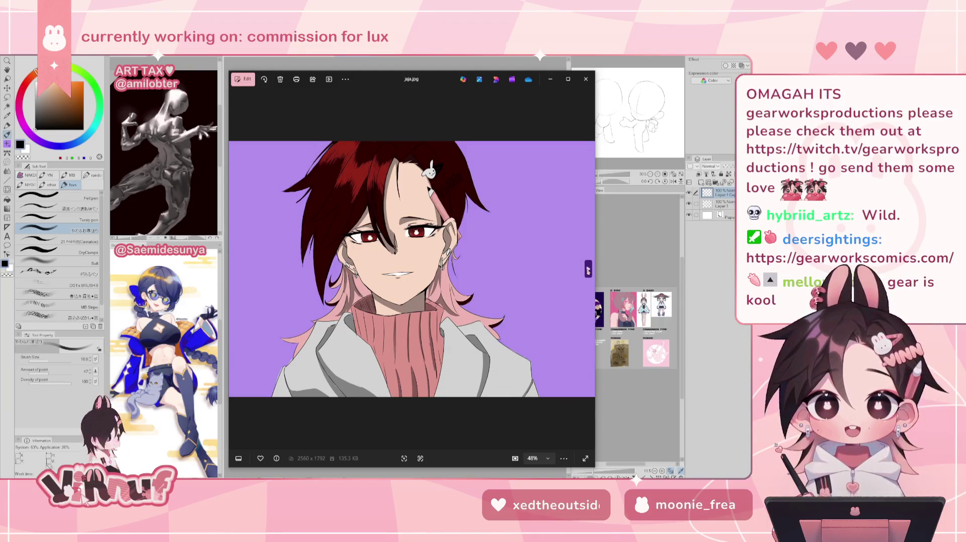
left_click(588, 270)
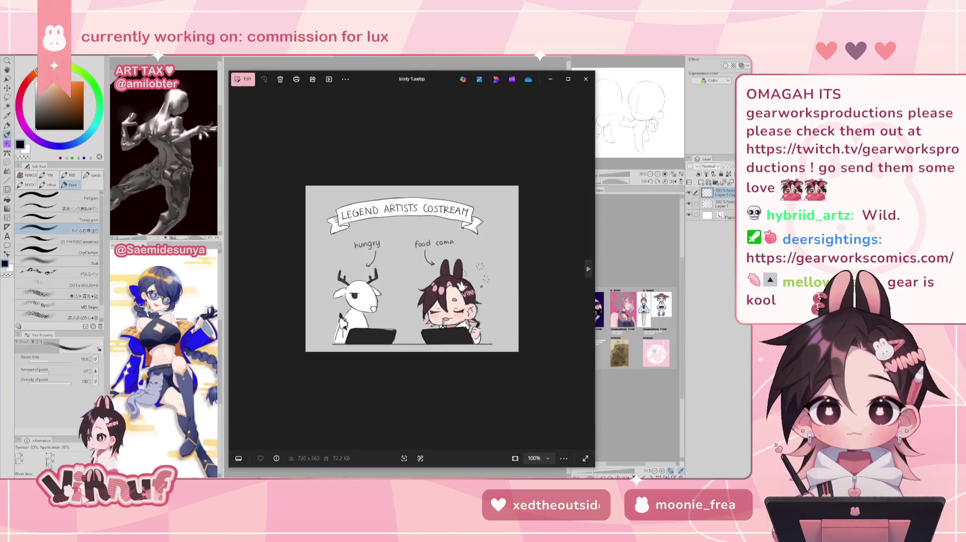
scroll(418, 305, "up", 3)
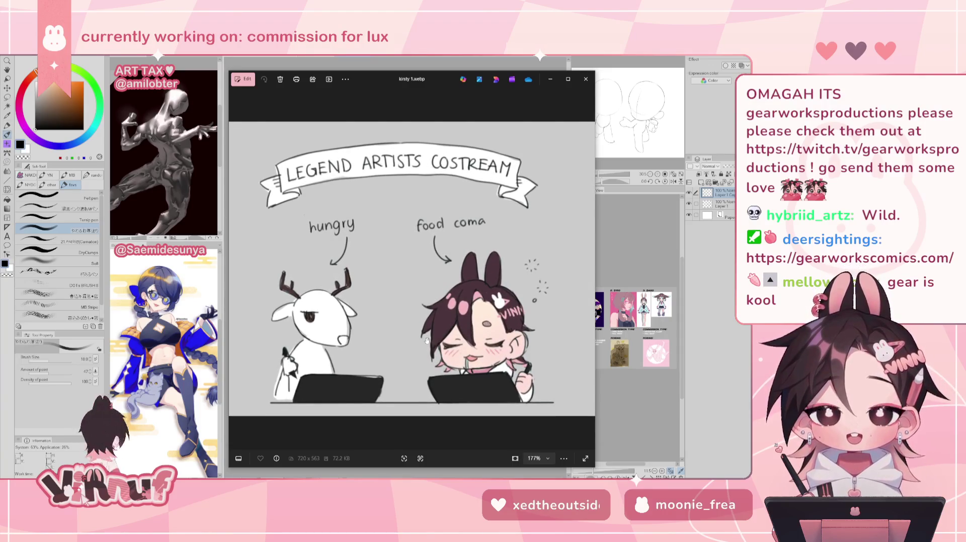
scroll(403, 373, "up", 1)
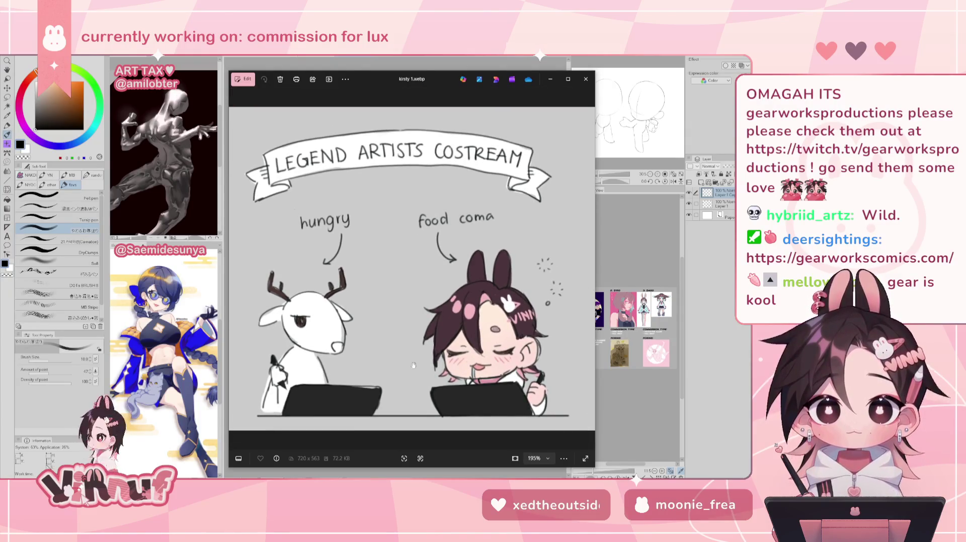
left_click(587, 270)
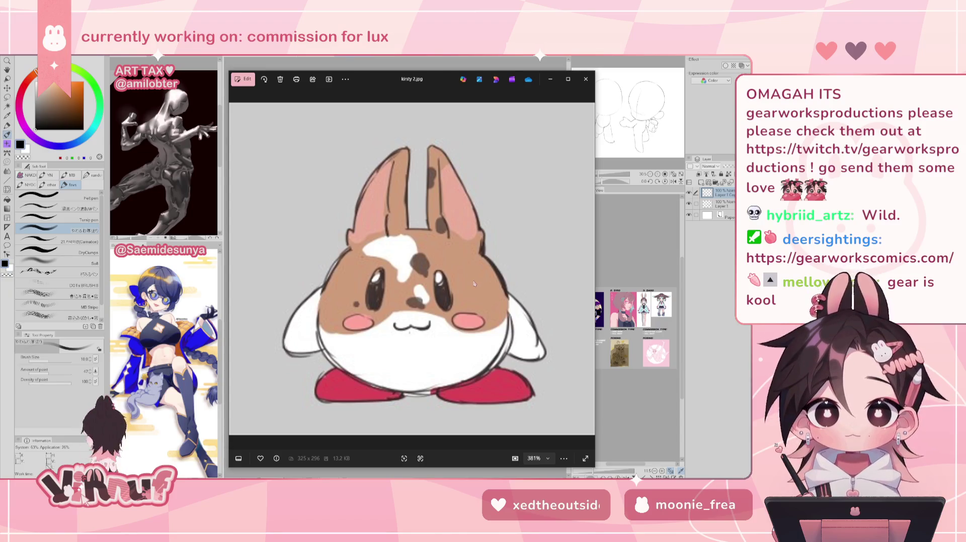
left_click(588, 269)
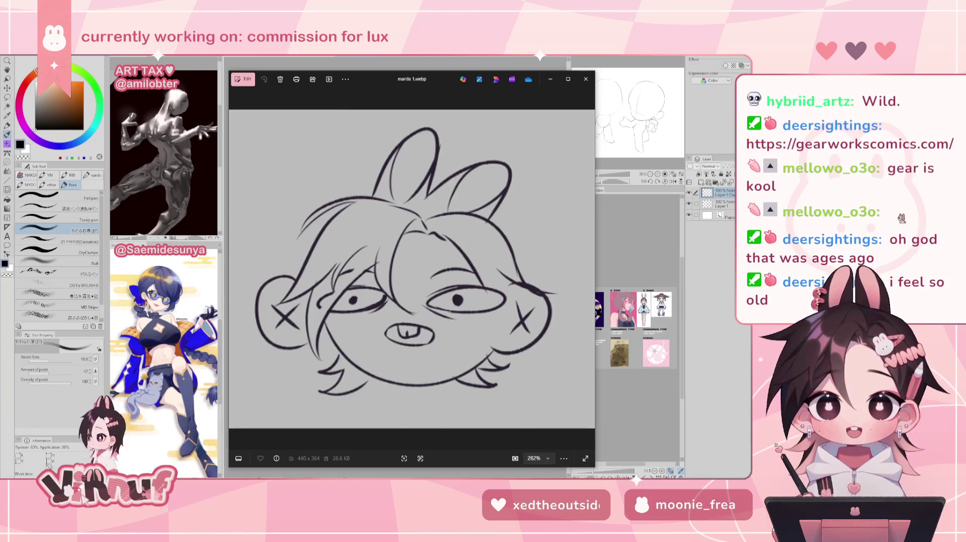
left_click(589, 268)
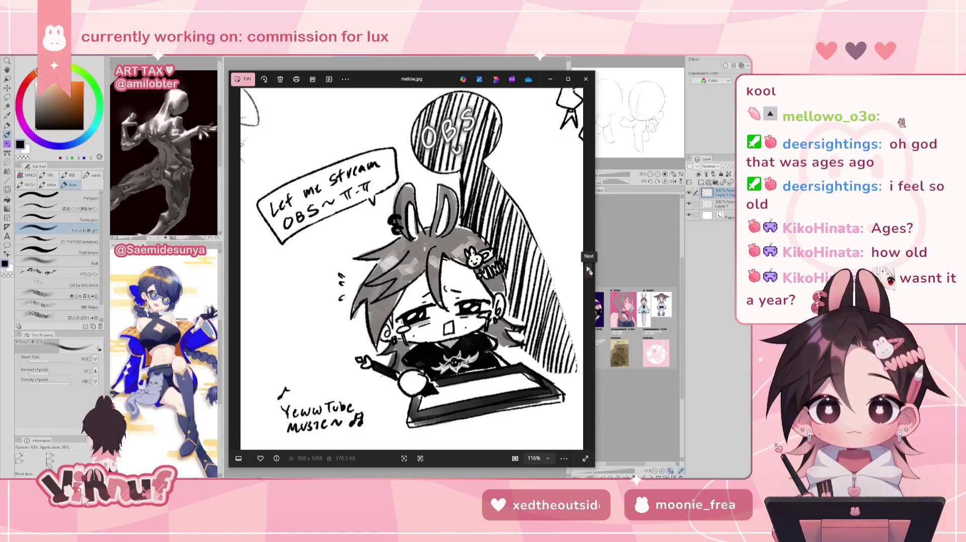
Page through moonie 2.png, moonie.jpg and nara.png to the birthday chibi drawing, zooming in.
left_click(589, 271)
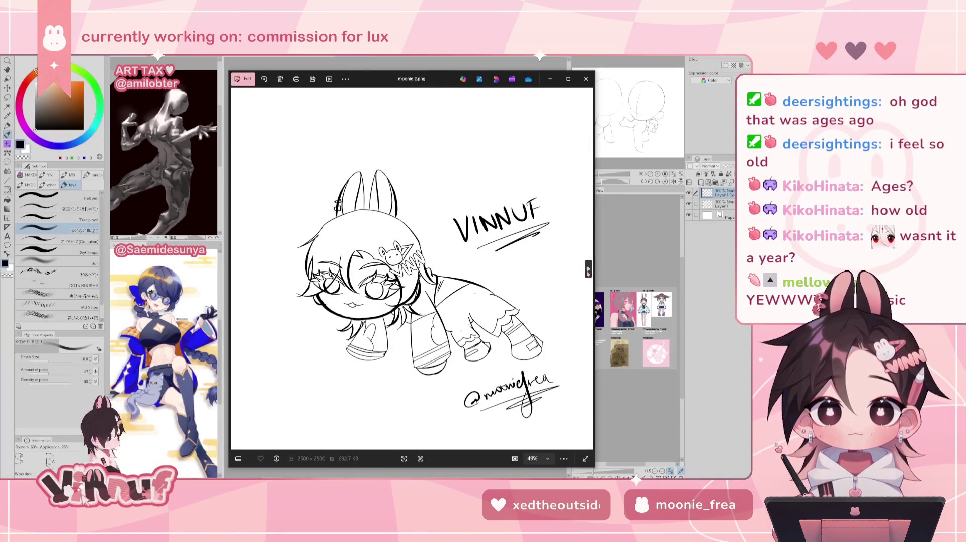
left_click(588, 271)
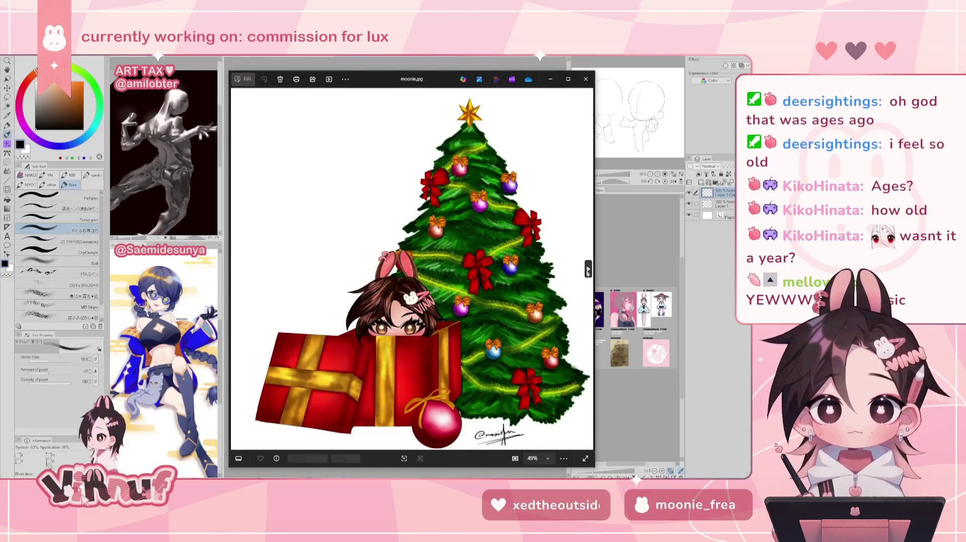
left_click(588, 270)
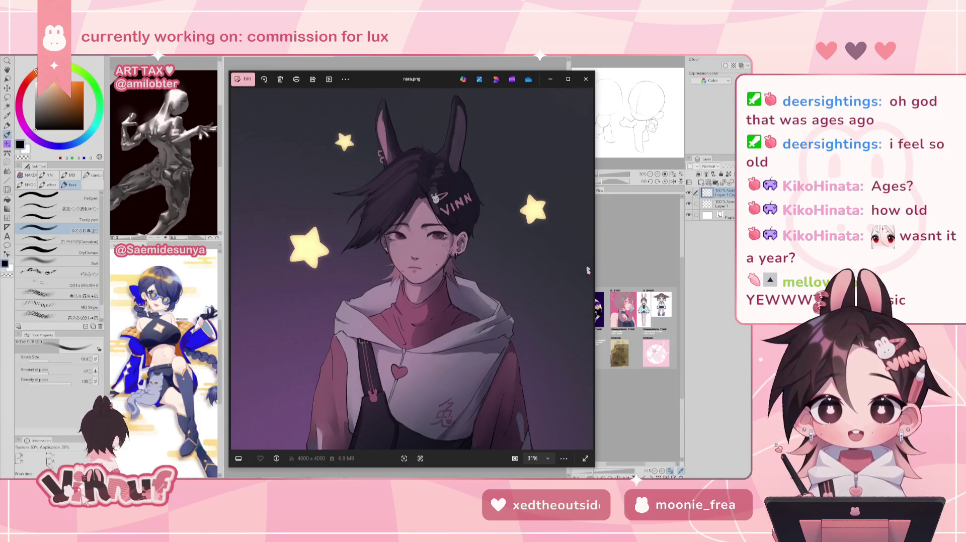
left_click(588, 271)
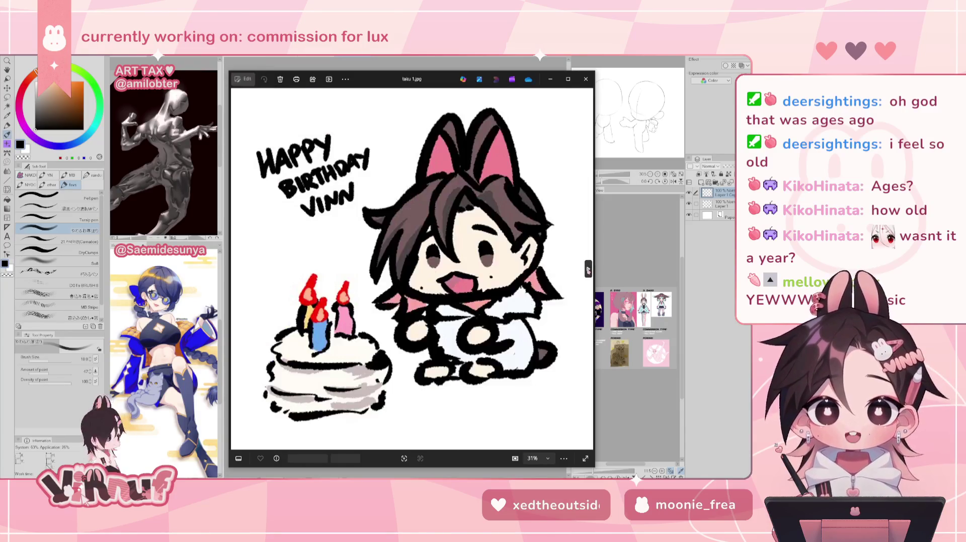
scroll(432, 274, "up", 2)
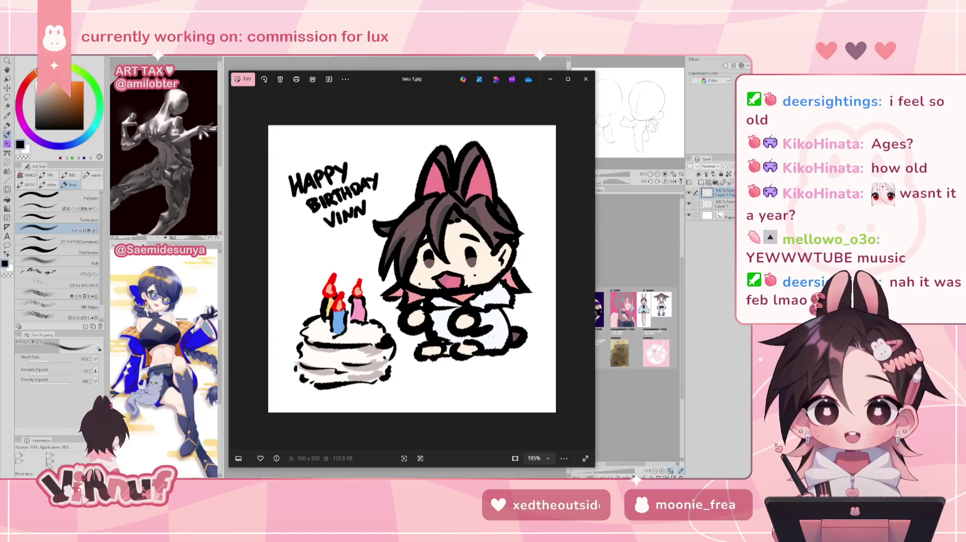
mouse_move(572, 278)
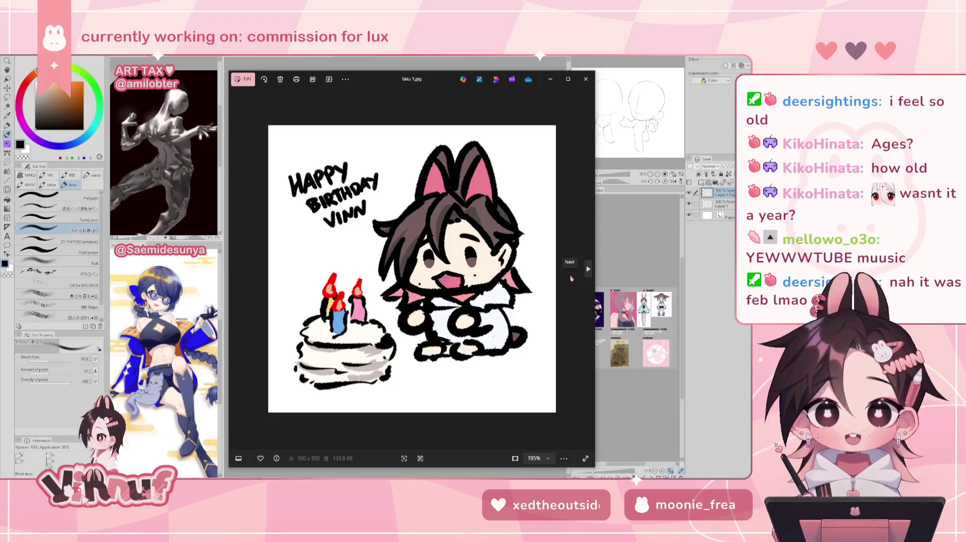
scroll(571, 278, "down", 2)
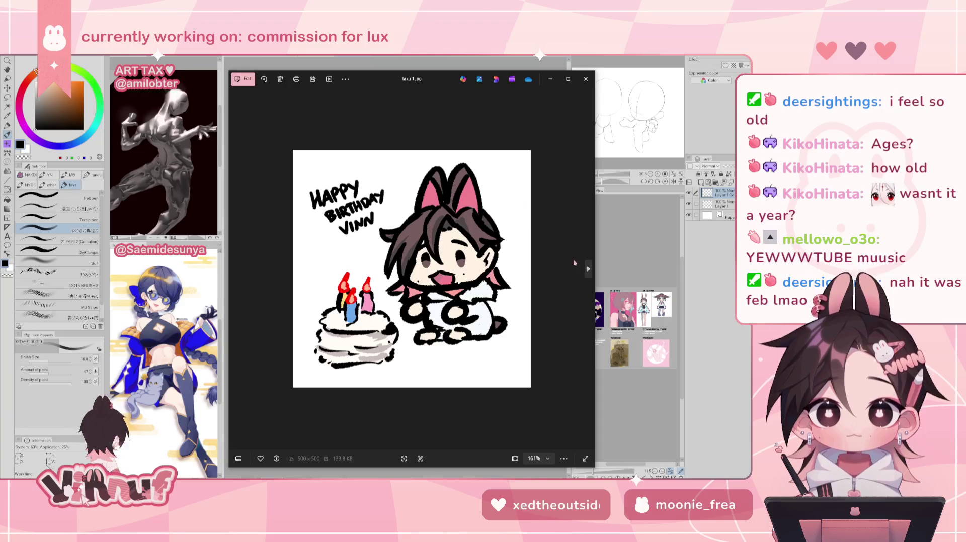
View trini.png, trixy.png and visily.gif, then close the viewer.
left_click(587, 268)
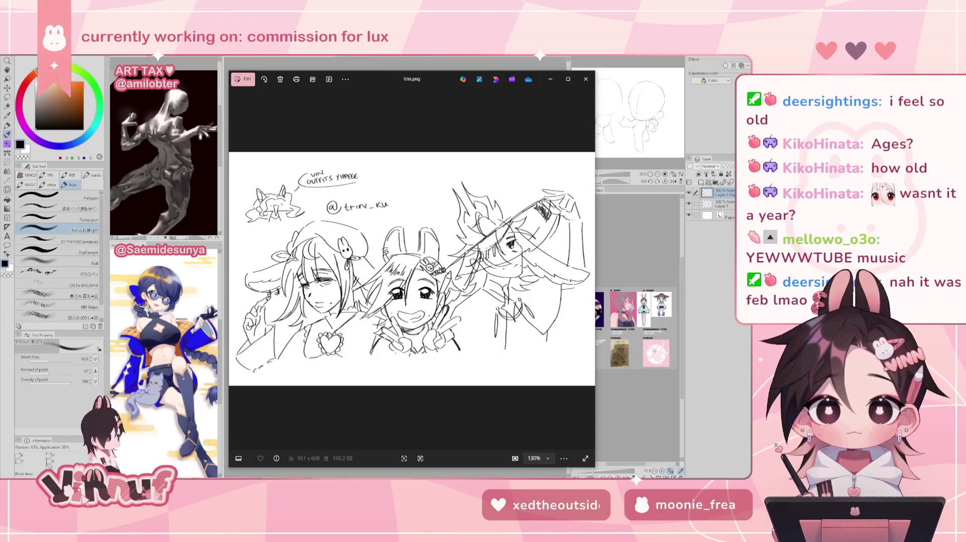
scroll(443, 301, "up", 1)
scroll(449, 324, "up", 1)
scroll(450, 323, "down", 1)
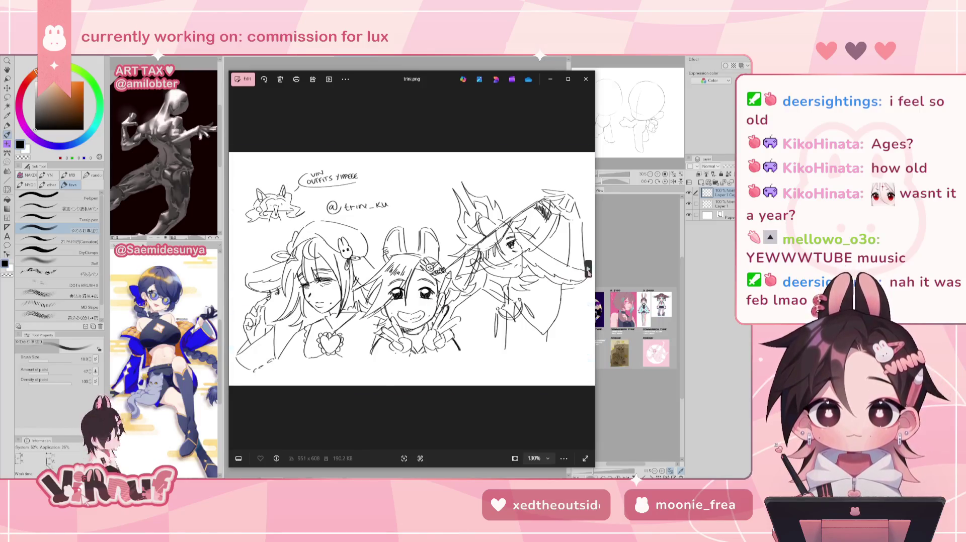
left_click(587, 271)
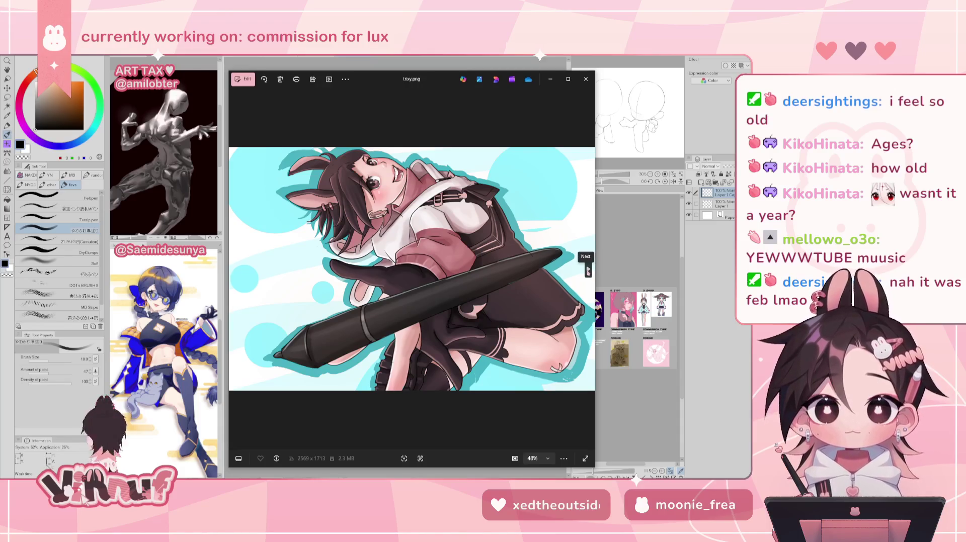
left_click(587, 271)
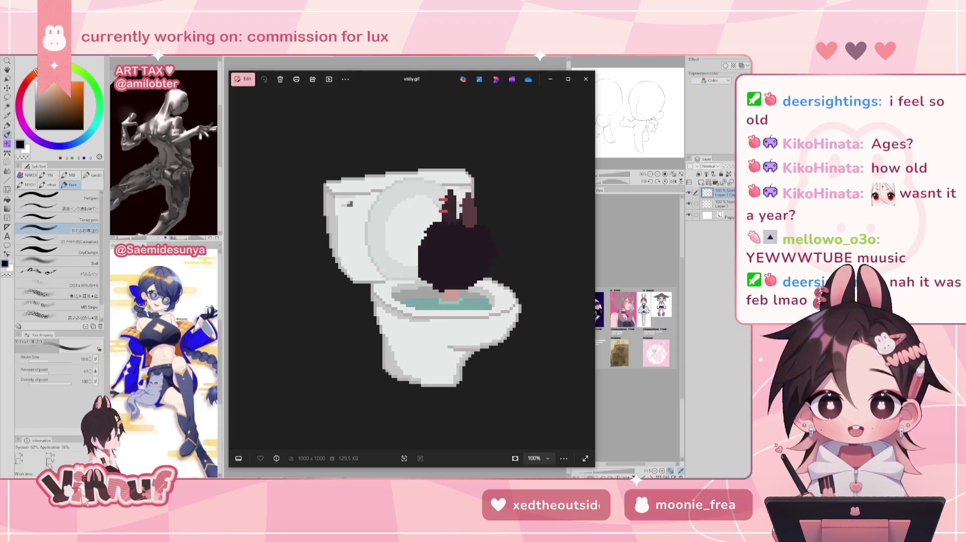
left_click(587, 81)
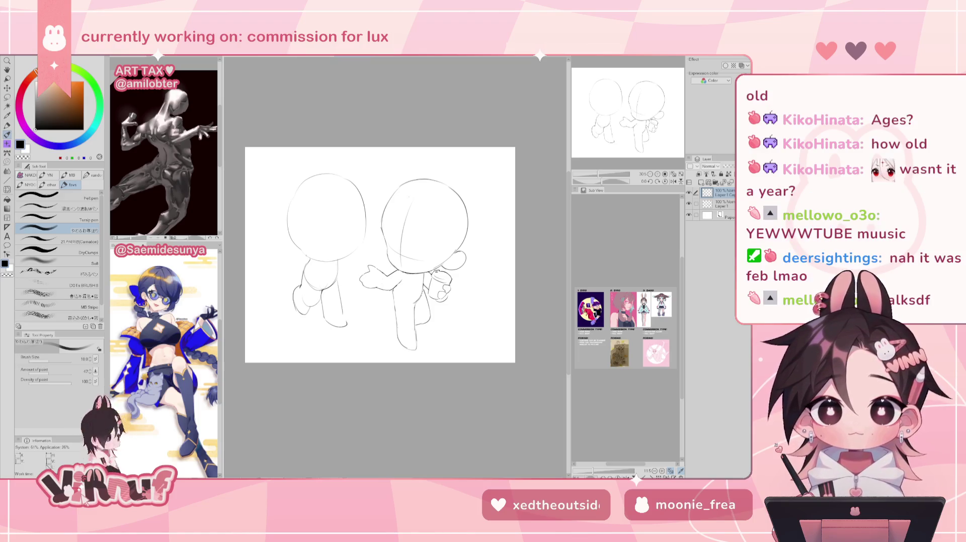
Open adia.jpg, zoom in and out on the car scene, then advance to Amarisu.jpg.
key("Return")
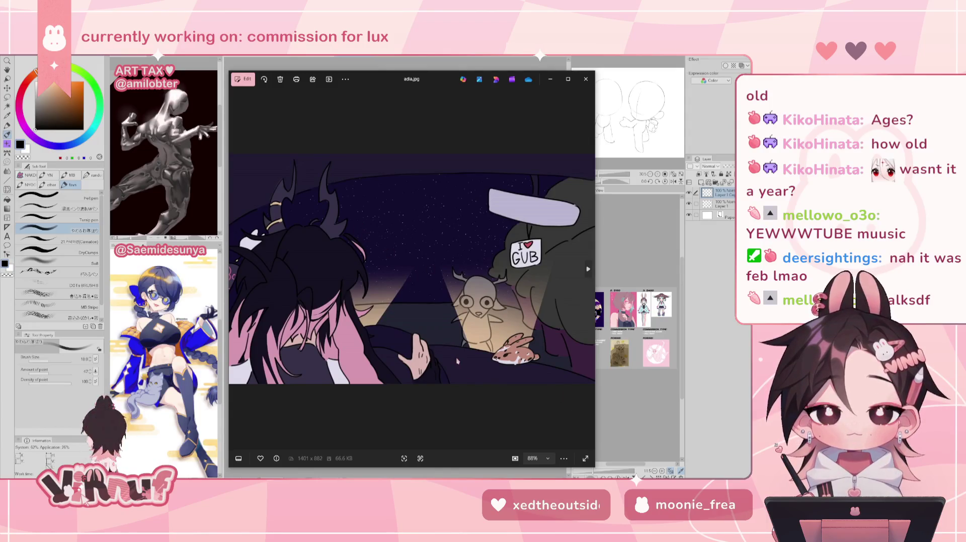
scroll(375, 355, "up", 3)
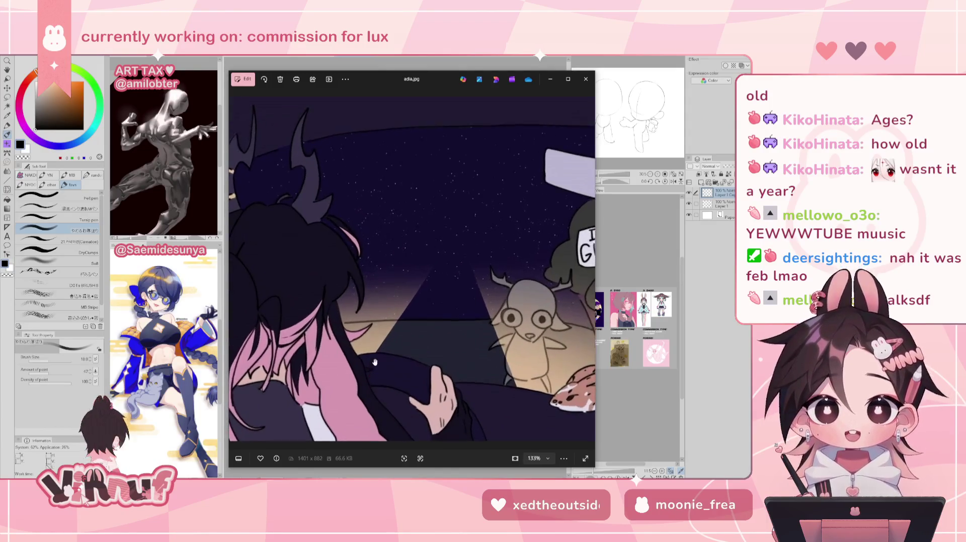
scroll(402, 359, "up", 2)
scroll(434, 364, "up", 2)
scroll(433, 363, "up", 1)
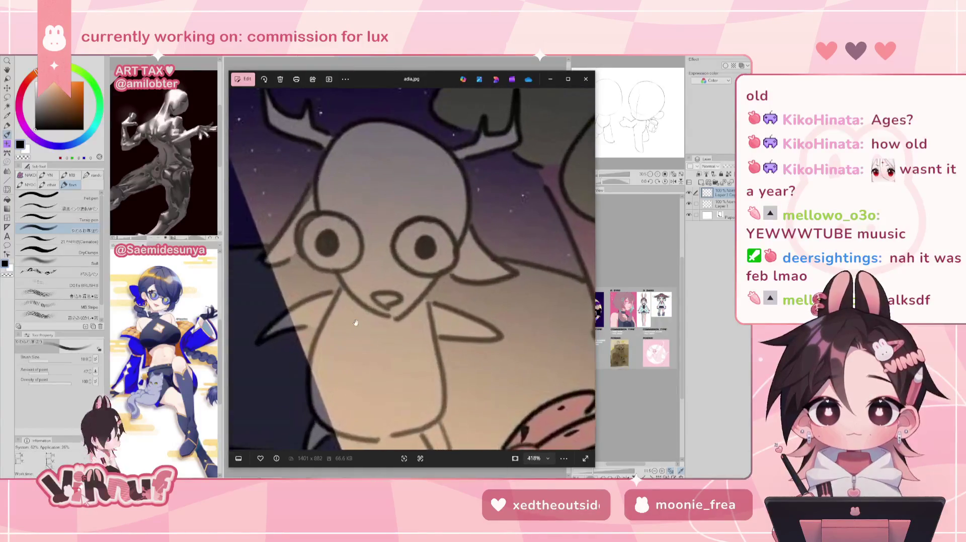
scroll(399, 330, "up", 1)
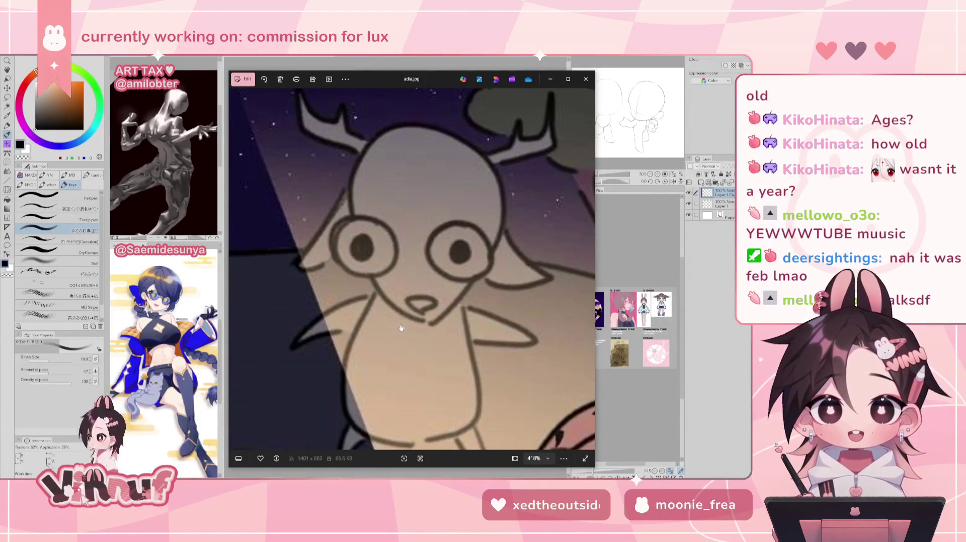
scroll(402, 326, "down", 1)
scroll(404, 322, "down", 2)
scroll(405, 318, "down", 2)
scroll(406, 315, "up", 1)
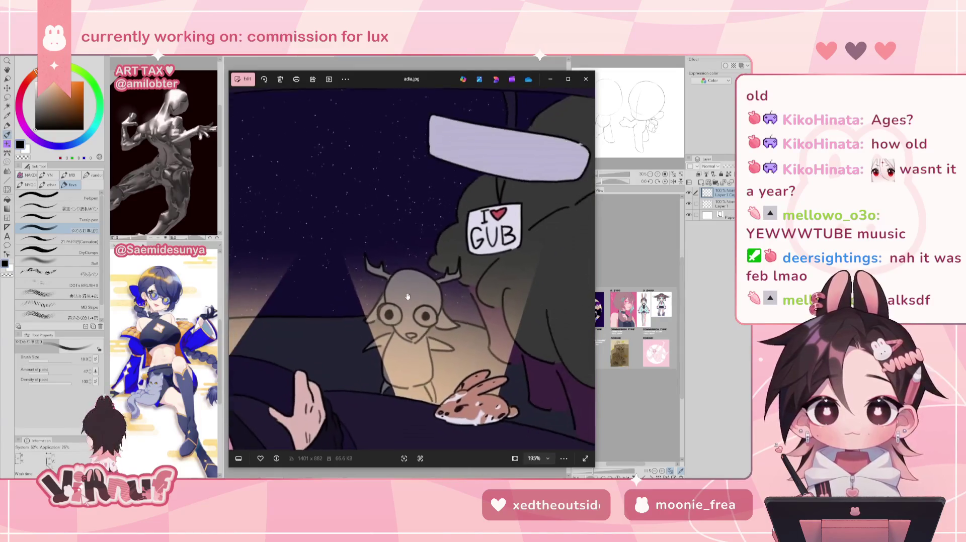
scroll(408, 308, "up", 2)
scroll(382, 302, "up", 1)
scroll(348, 275, "up", 1)
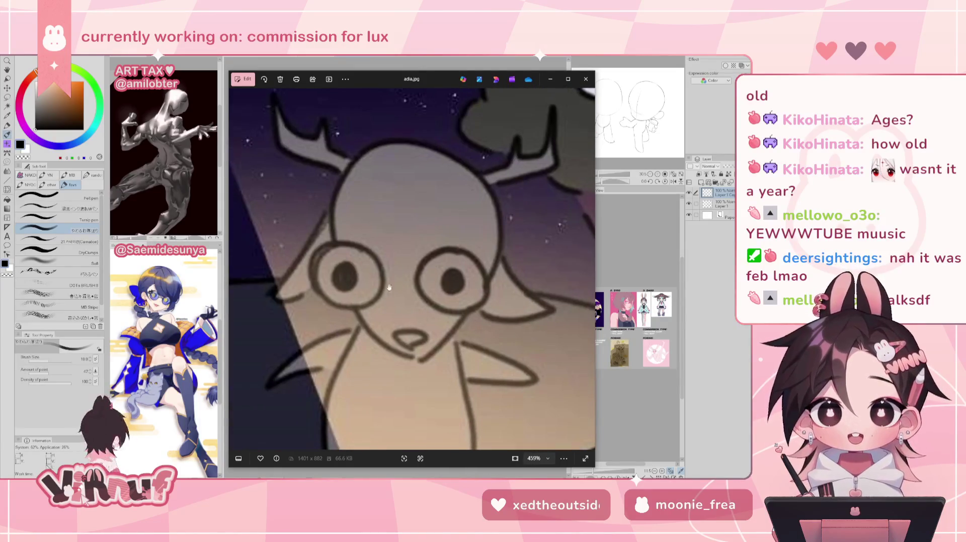
scroll(392, 299, "down", 1)
scroll(391, 299, "down", 2)
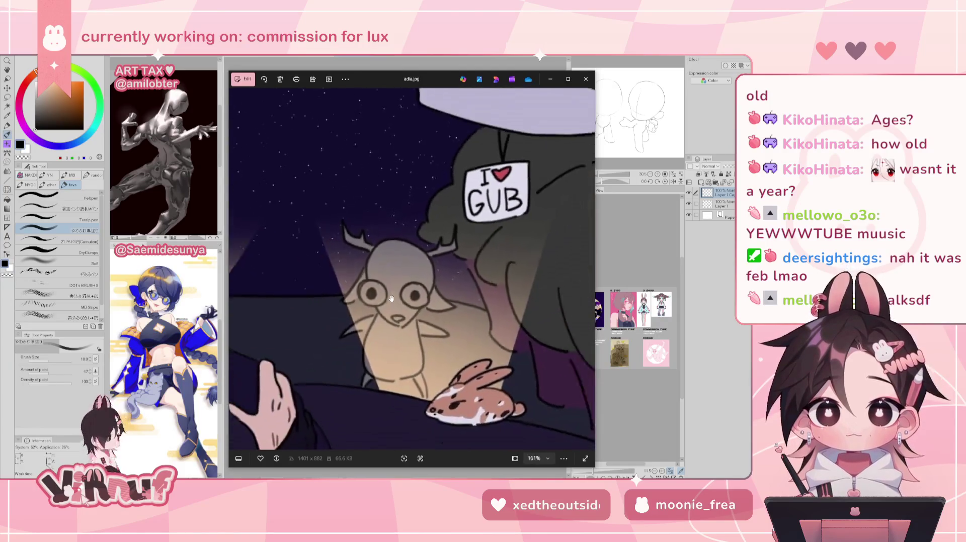
scroll(441, 319, "up", 1)
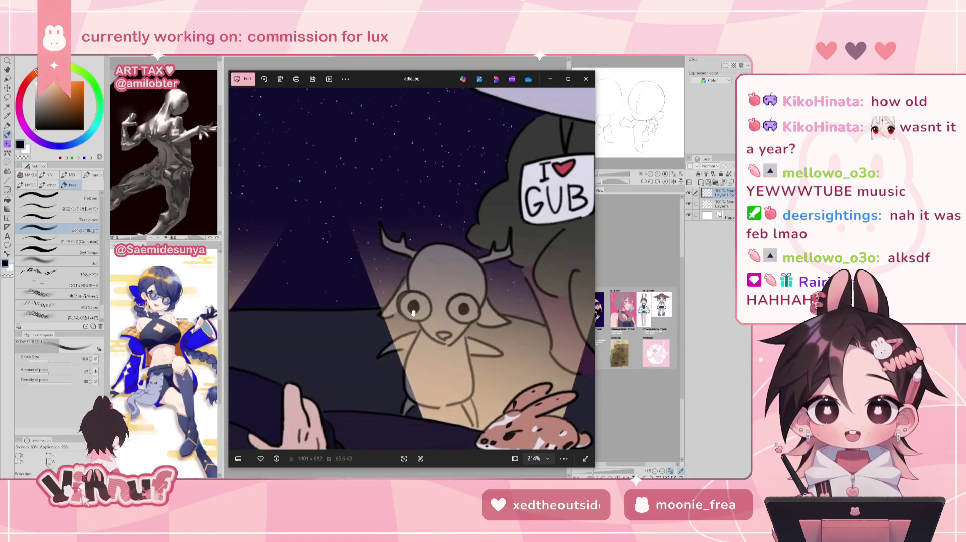
scroll(430, 307, "down", 5)
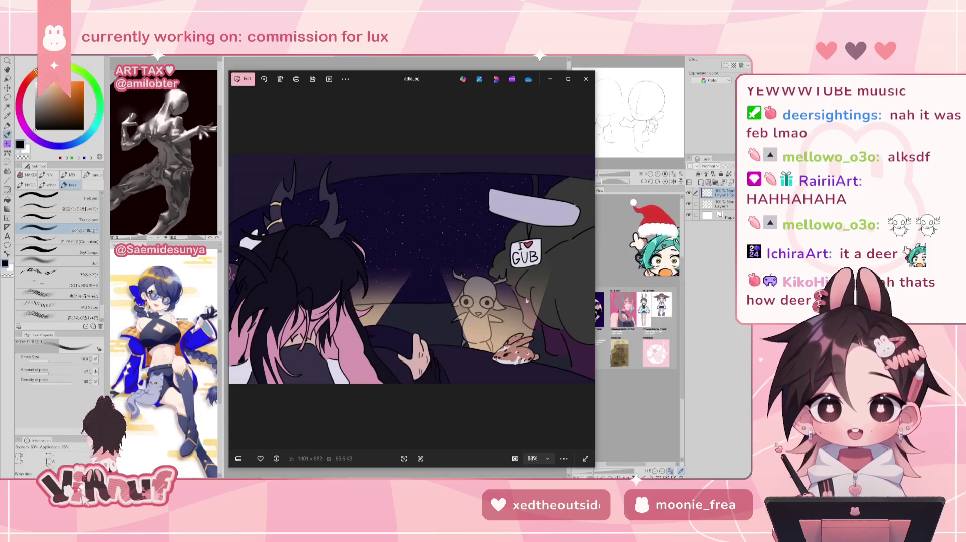
left_click(588, 270)
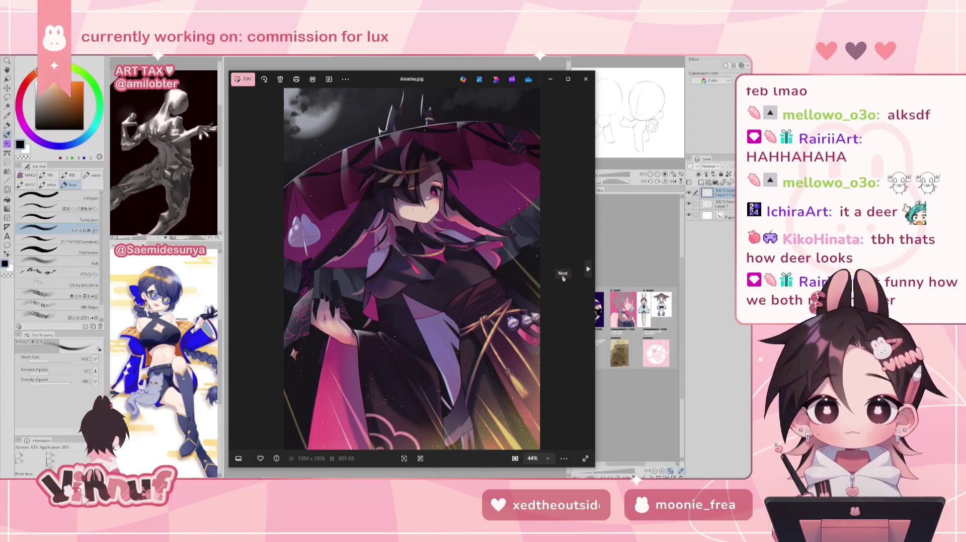
Return to adia.jpg and position the chika 3.png window at left beside it.
left_click(235, 270)
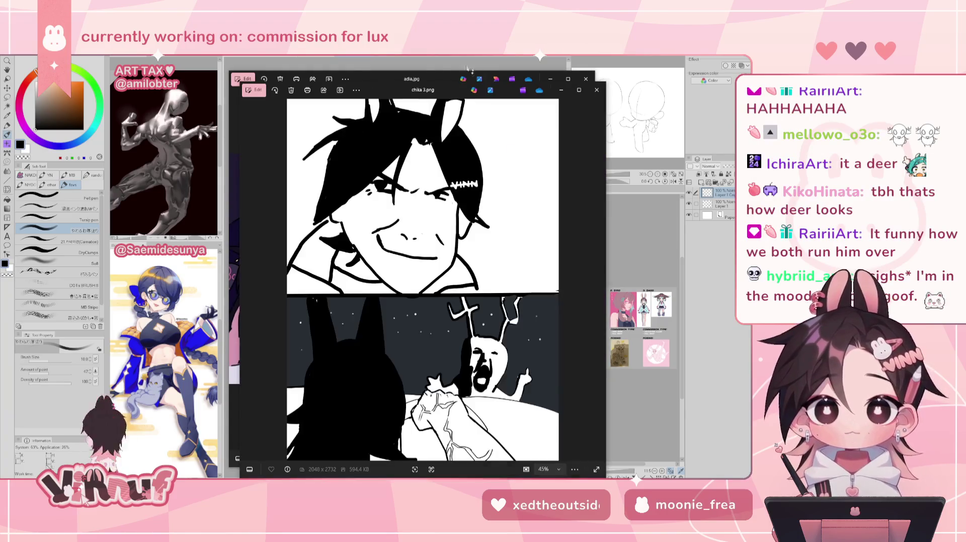
mouse_move(406, 86)
left_mouse_down()
mouse_move(207, 89)
mouse_move(127, 78)
left_mouse_up()
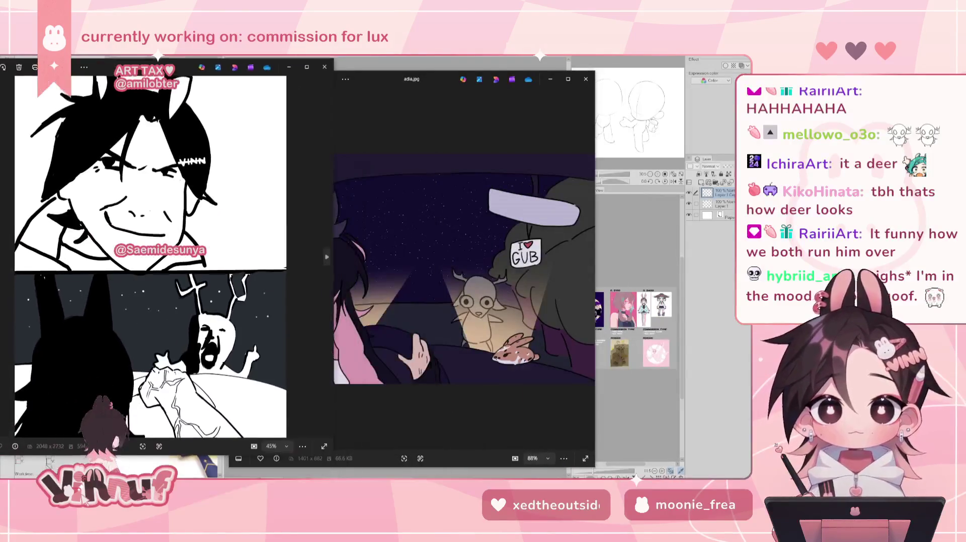
left_click_drag(391, 79, 495, 77)
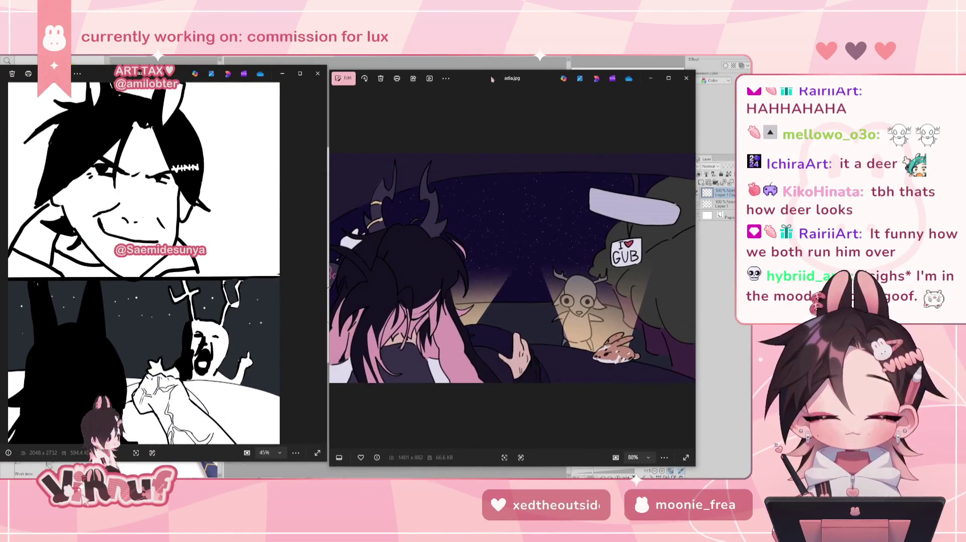